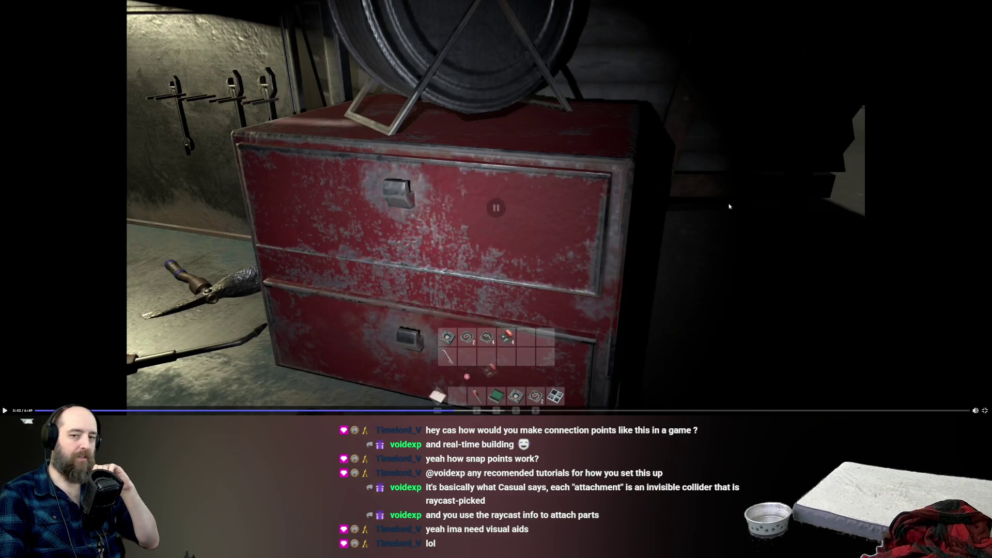
# Step: Pause the gameplay video at the red tool drawer scene
pyautogui.press('space')
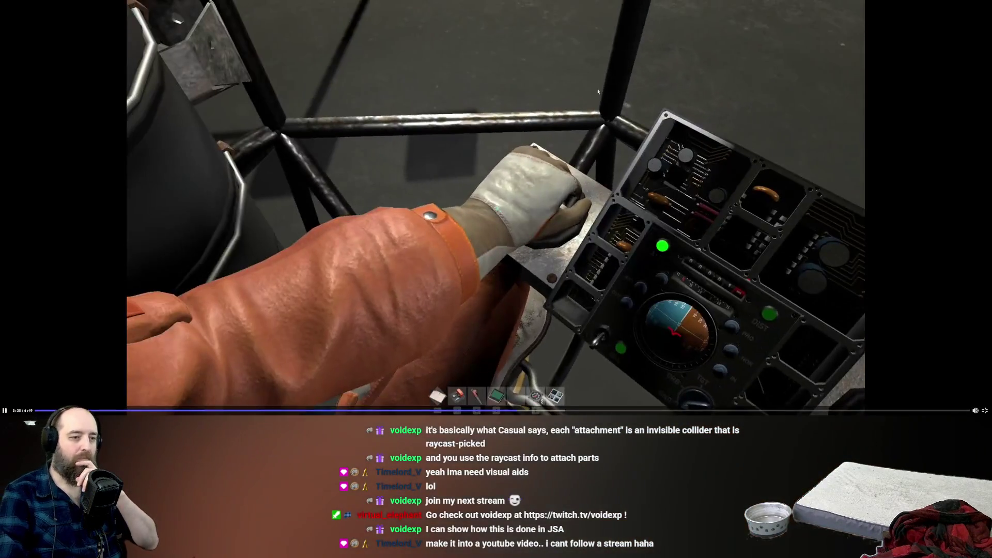
# Step: Pause and resume the video through the cockpit until the tank-selection dialog appears
pyautogui.click(557, 247)
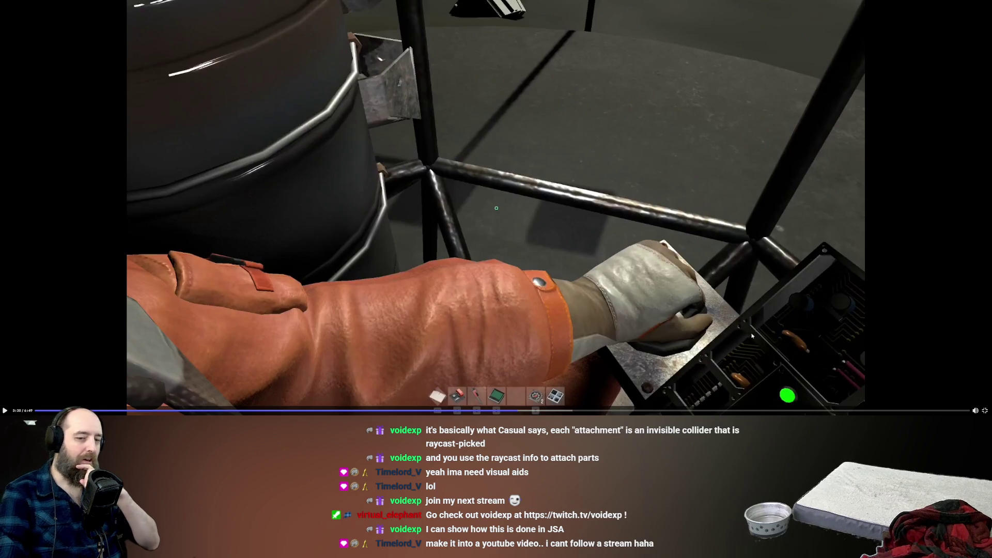
pyautogui.click(782, 336)
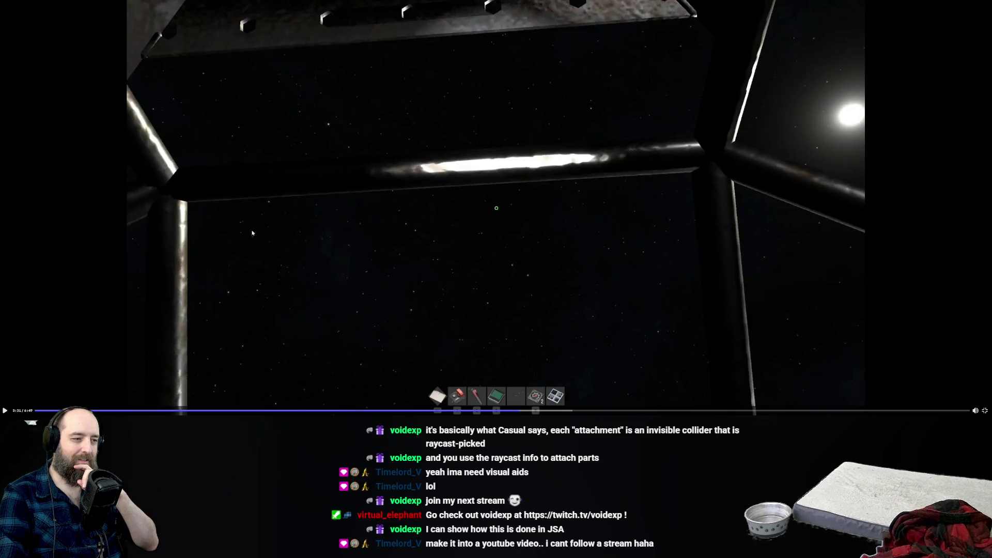
pyautogui.click(595, 323)
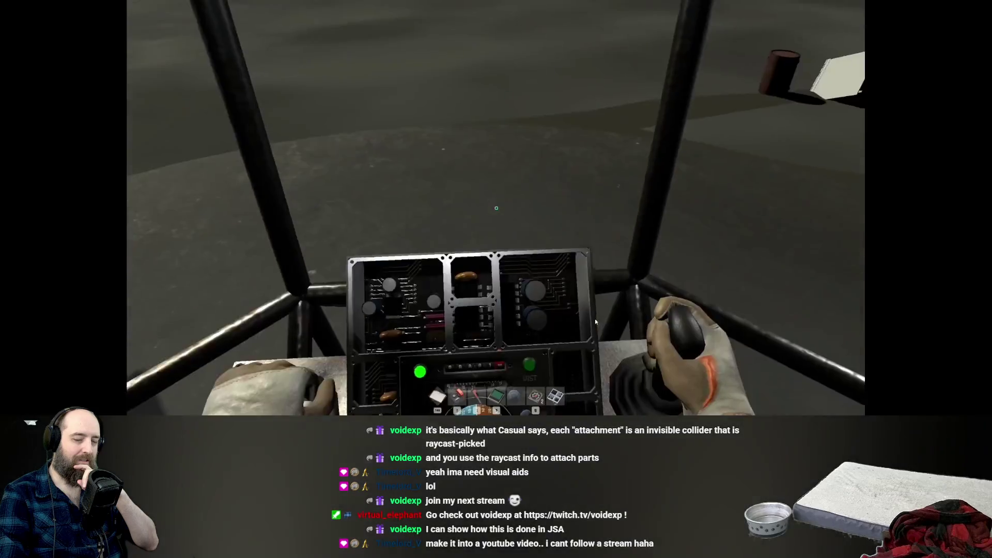
pyautogui.click(487, 264)
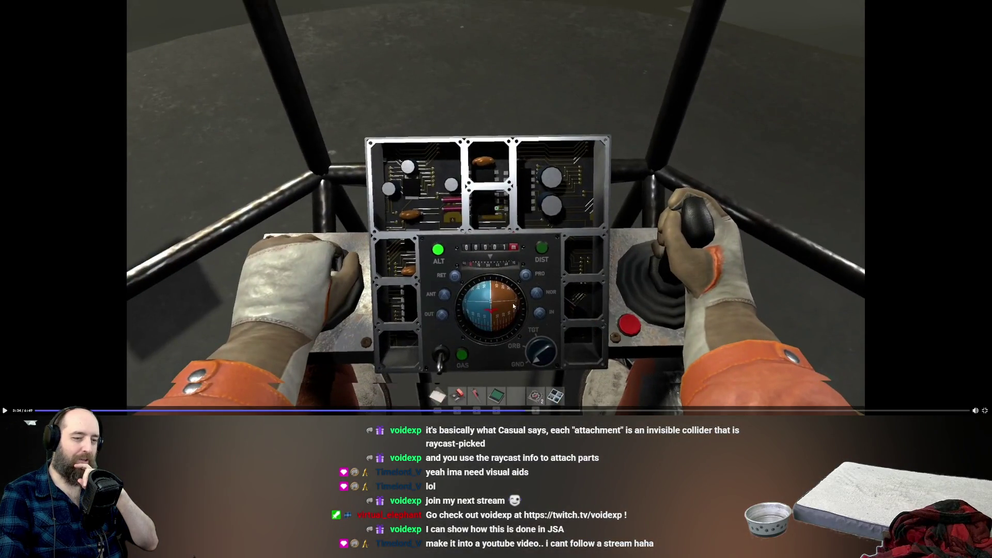
pyautogui.click(649, 100)
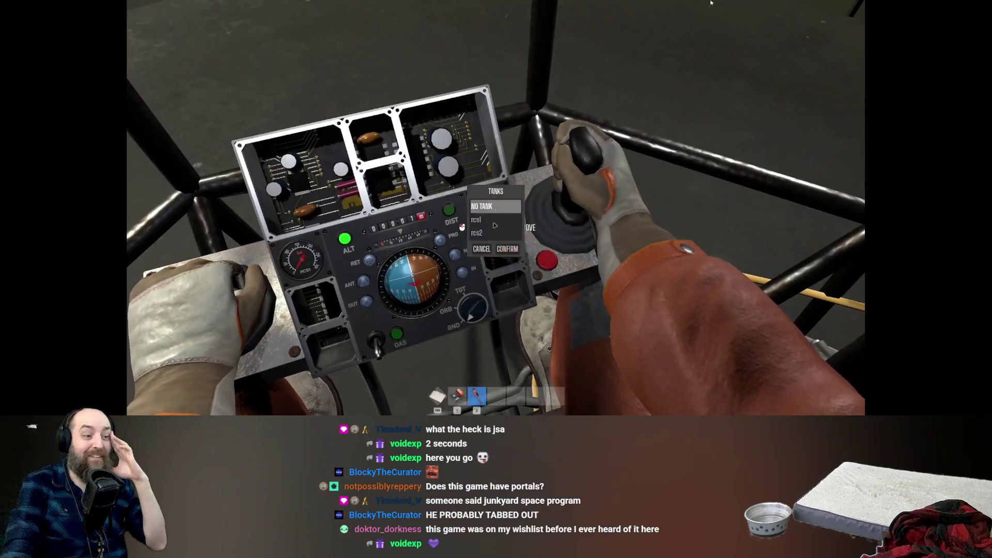
# Step: Bring up the player controls and let the video run to the fuel pump readouts
pyautogui.moveTo(340, 239)
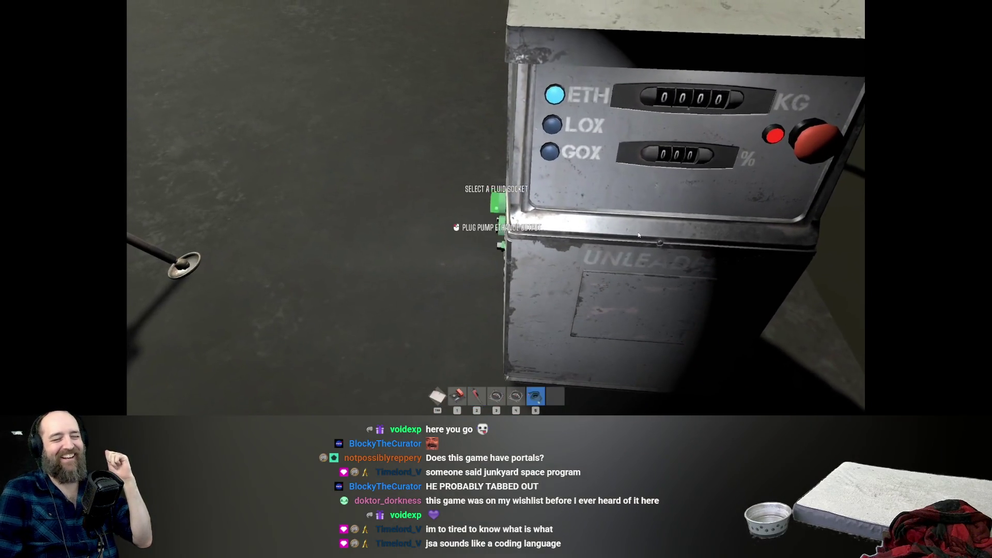
# Step: Seek the video back to 3:35 and pause it at the red tool drawer
pyautogui.moveTo(610, 243)
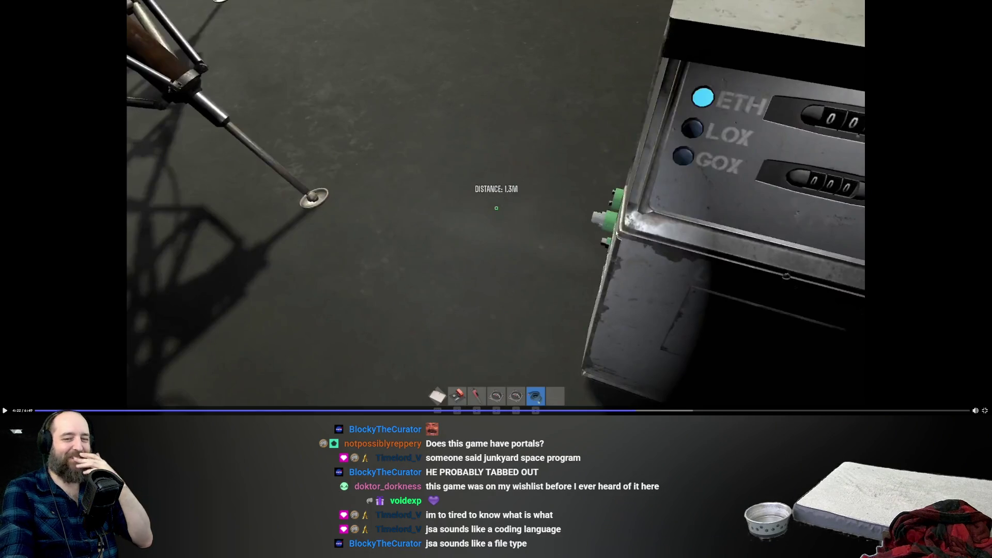
pyautogui.click(527, 411)
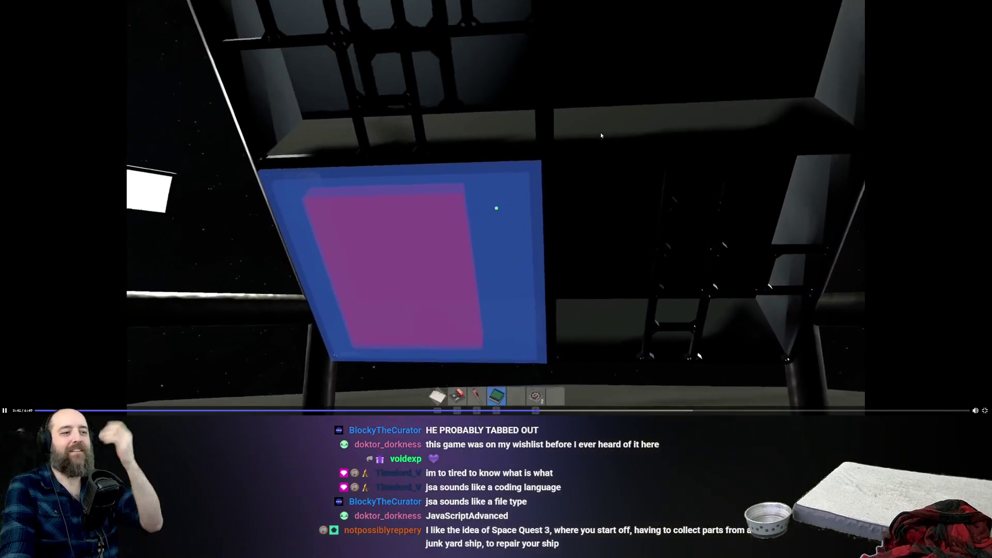
pyautogui.click(600, 135)
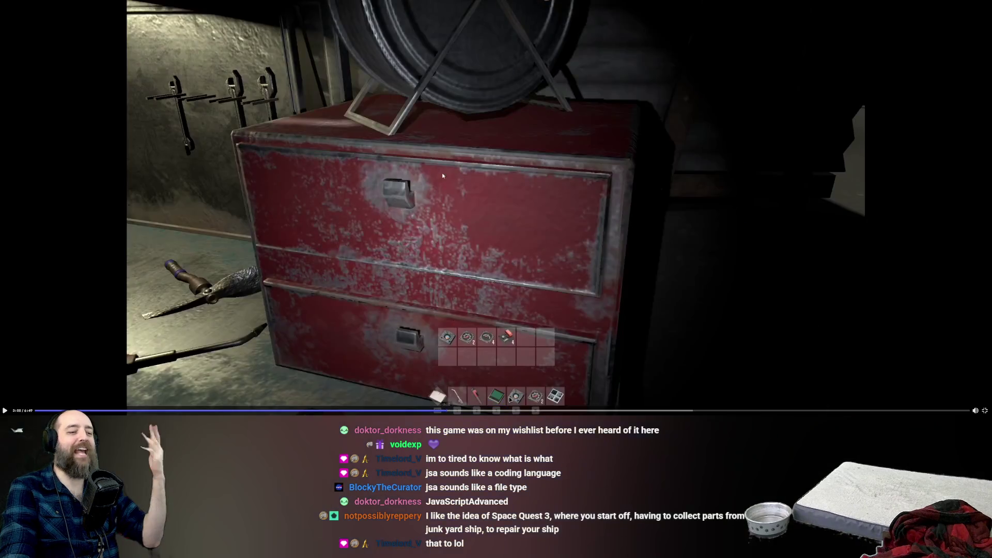
# Step: Resume the video from the toolbox scene, then pause it again
pyautogui.click(468, 178)
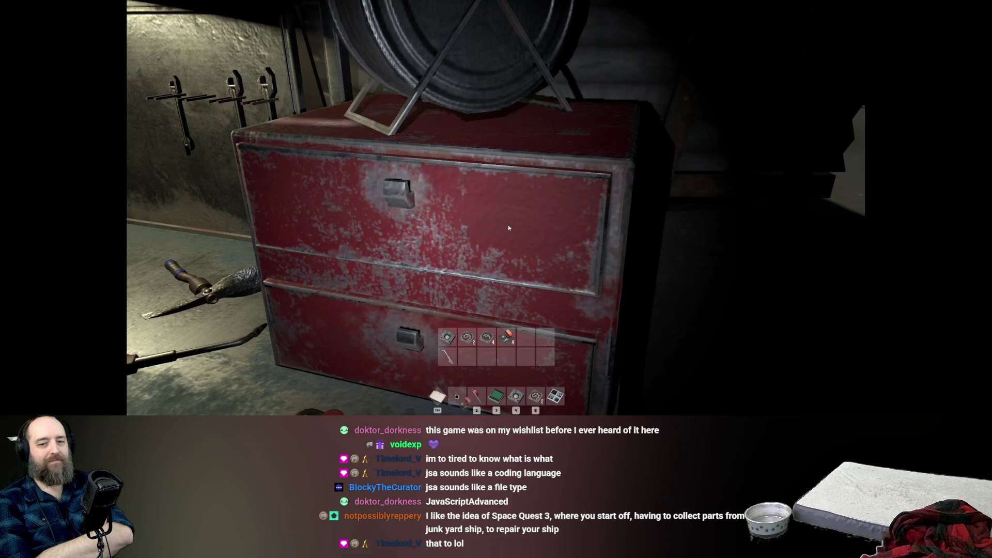
pyautogui.click(488, 239)
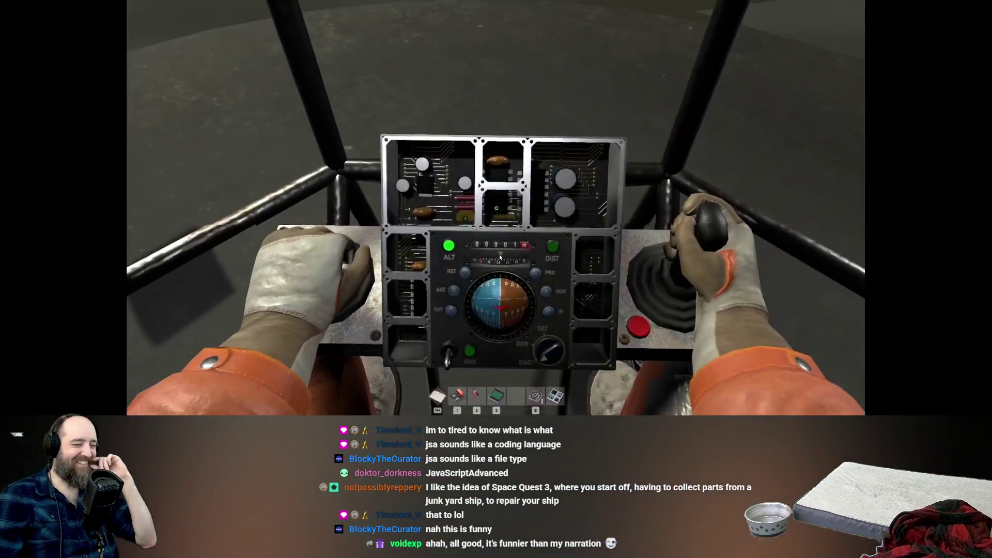
# Step: Resume the video toward the exterior view of the lander
pyautogui.moveTo(419, 223)
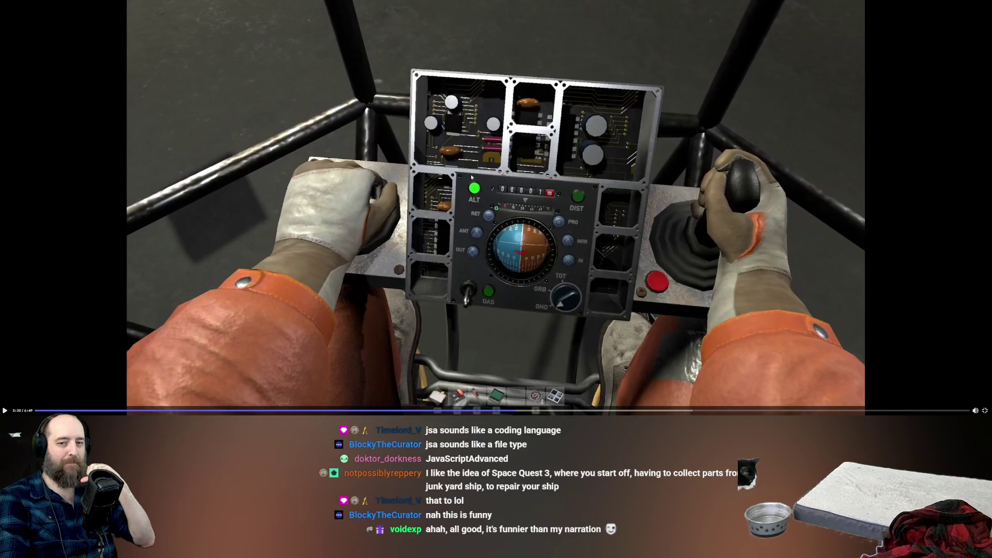
pyautogui.click(584, 158)
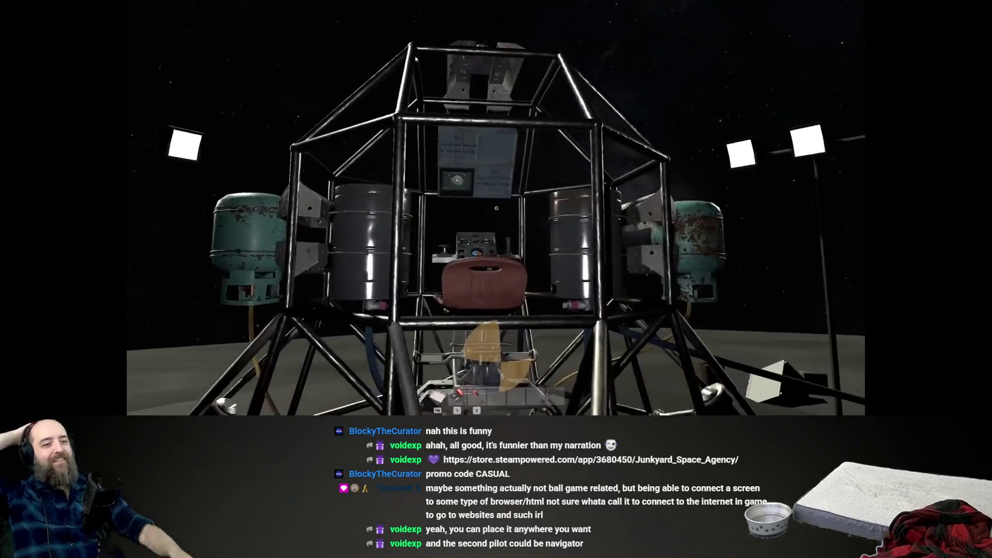
# Step: Pause on the lander exterior, then resume to circle down to its legs and fuel hose
pyautogui.click(415, 59)
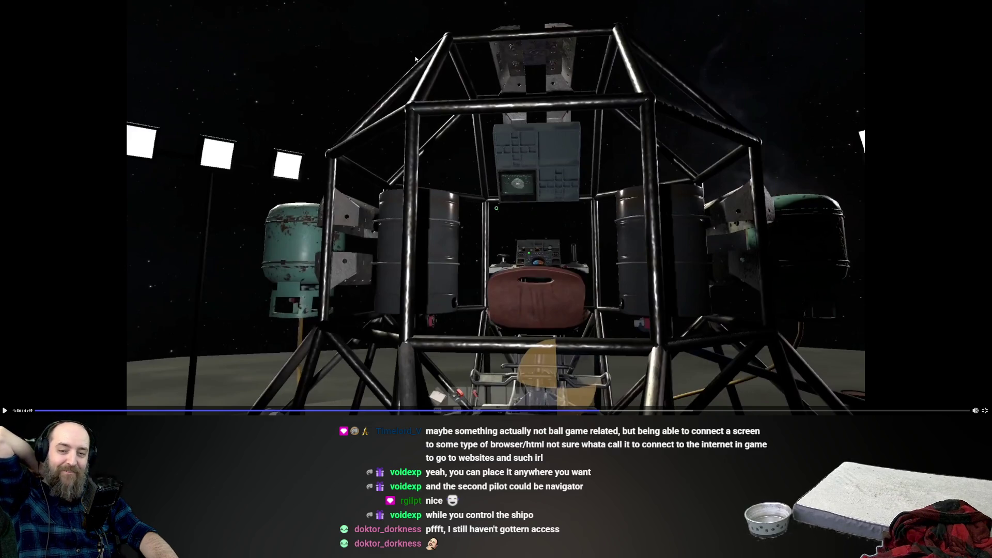
pyautogui.click(416, 58)
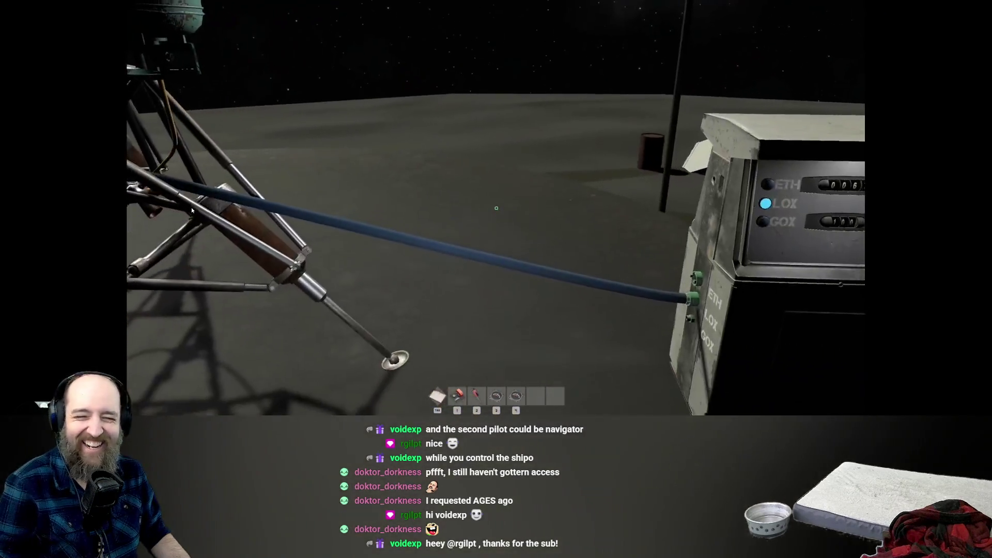
pyautogui.moveTo(218, 178)
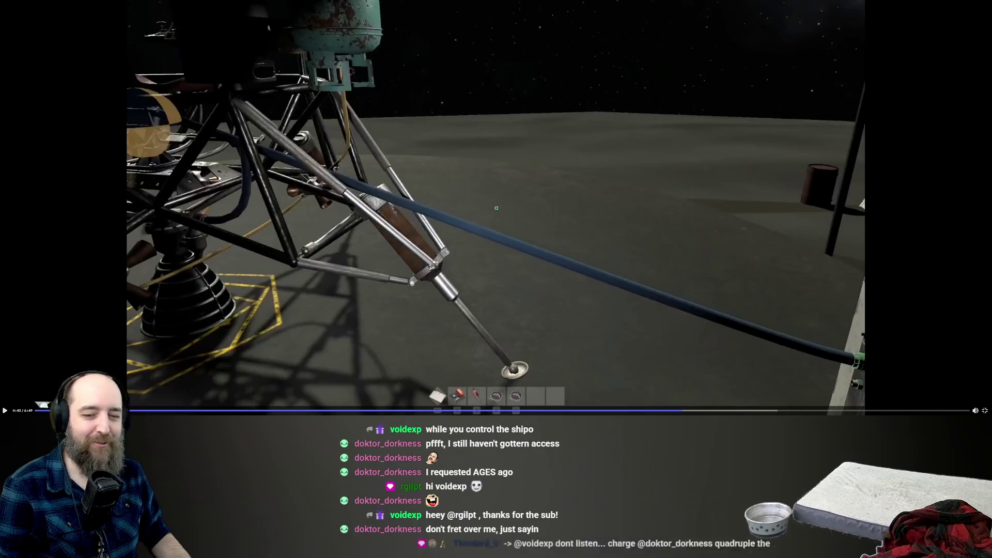
pyautogui.click(225, 185)
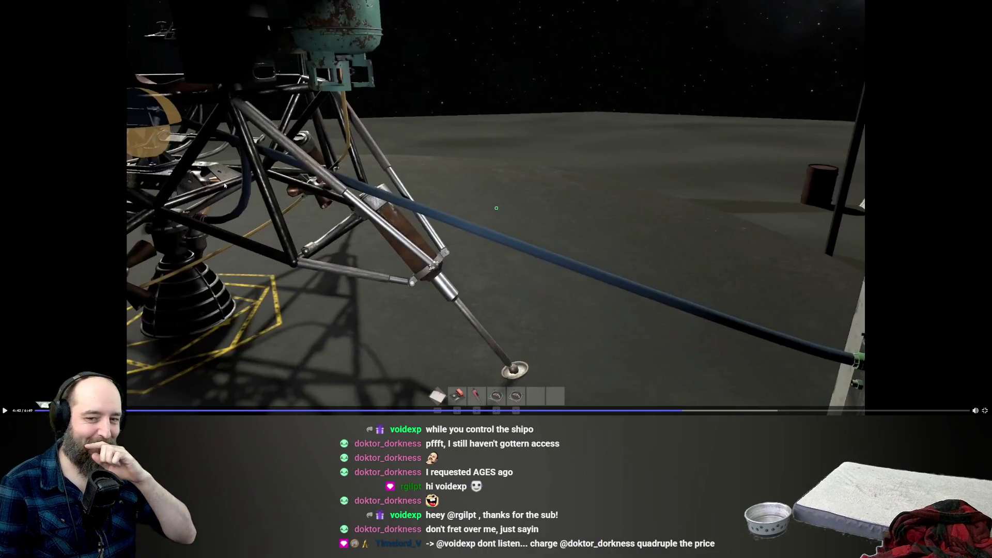
pyautogui.click(224, 185)
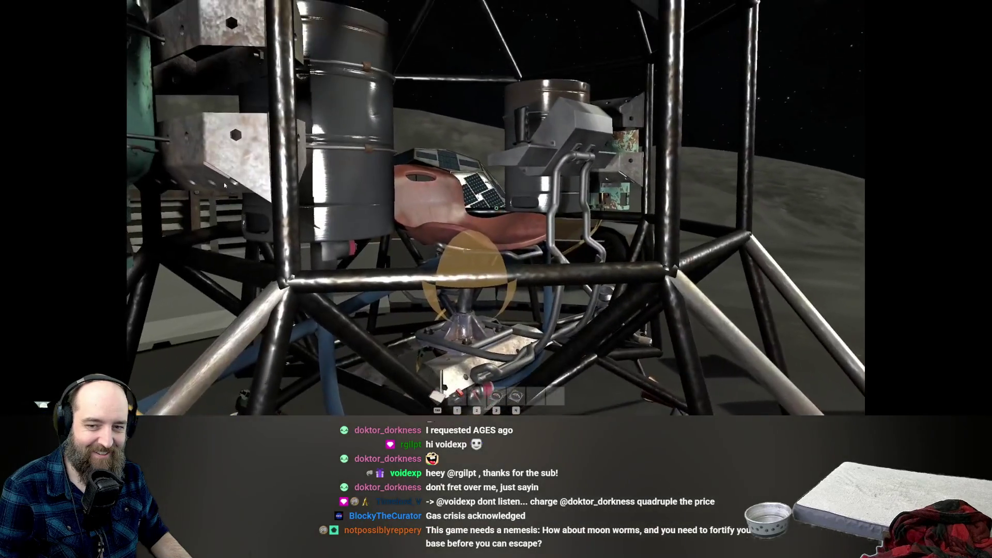
pyautogui.moveTo(214, 193)
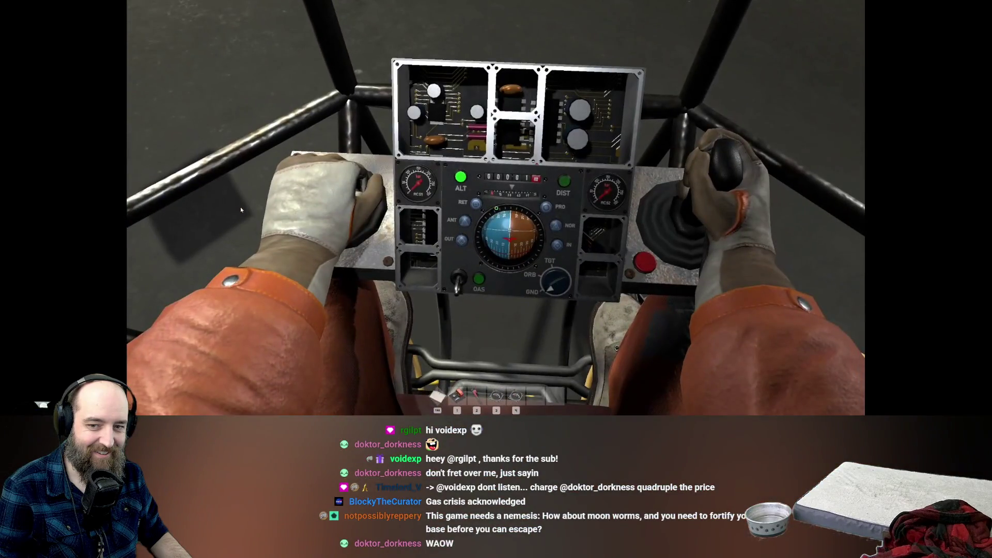
pyautogui.moveTo(254, 213)
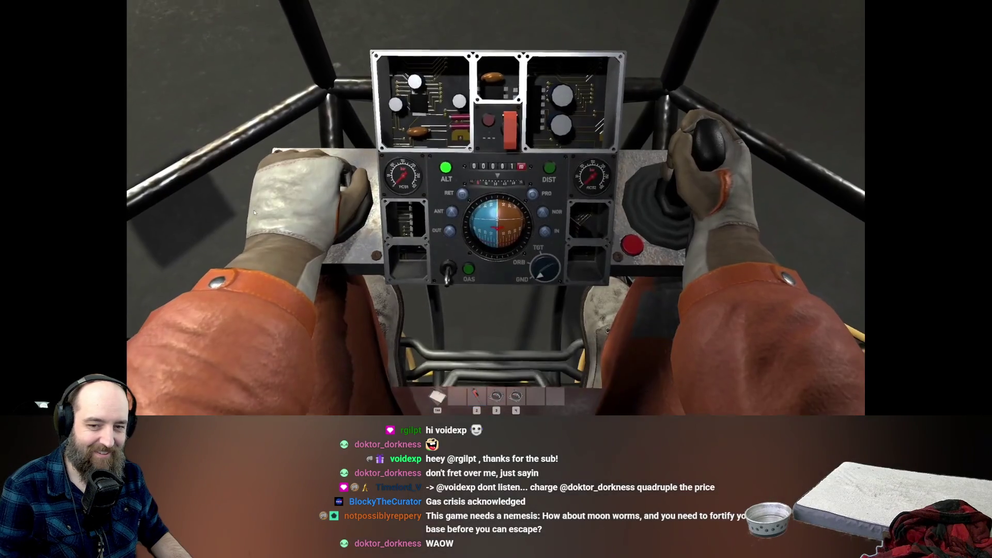
pyautogui.moveTo(806, 217)
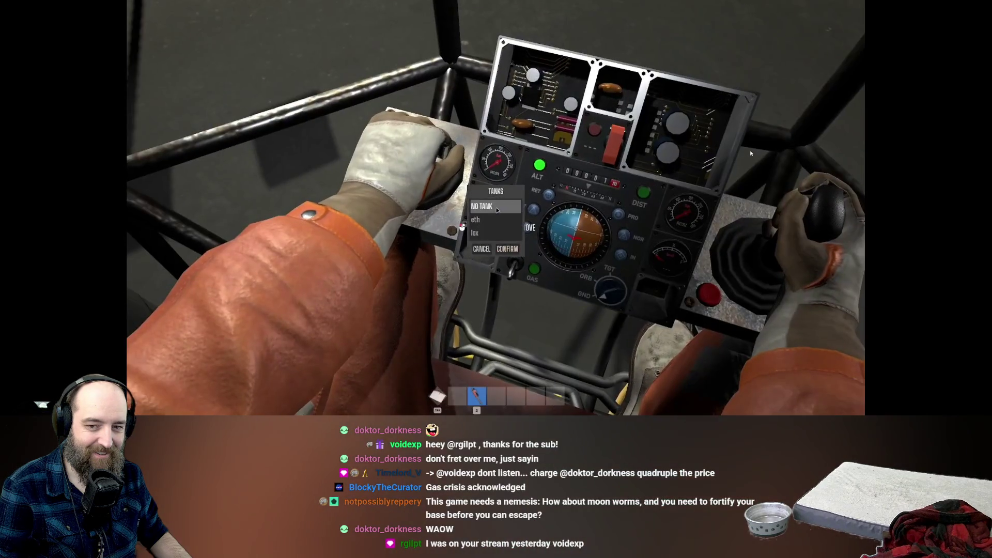
pyautogui.moveTo(753, 154)
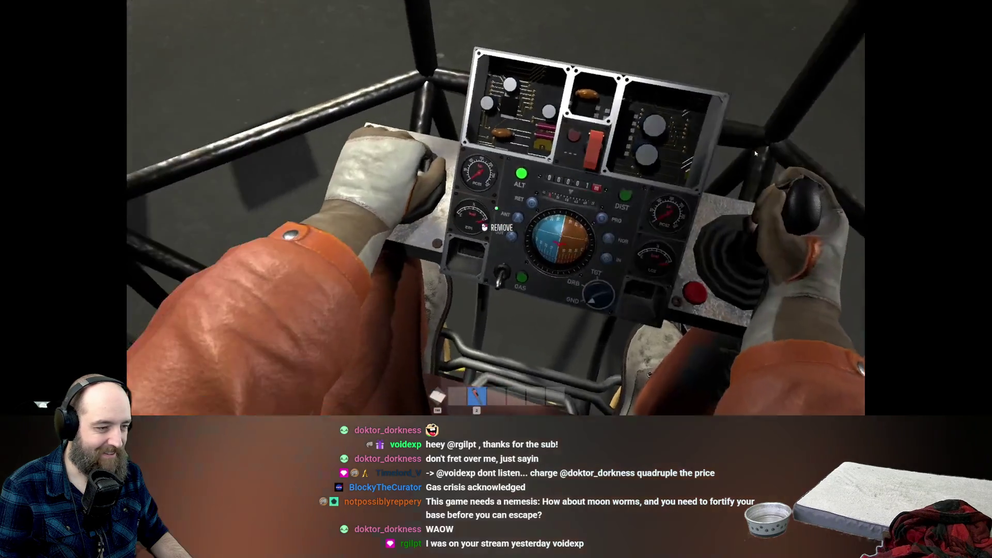
pyautogui.moveTo(905, 210)
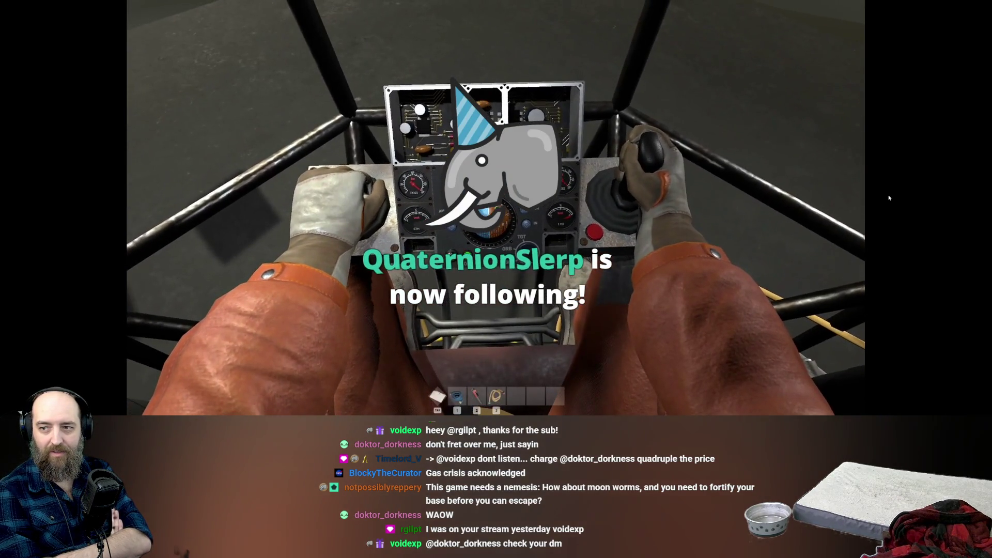
pyautogui.moveTo(891, 190)
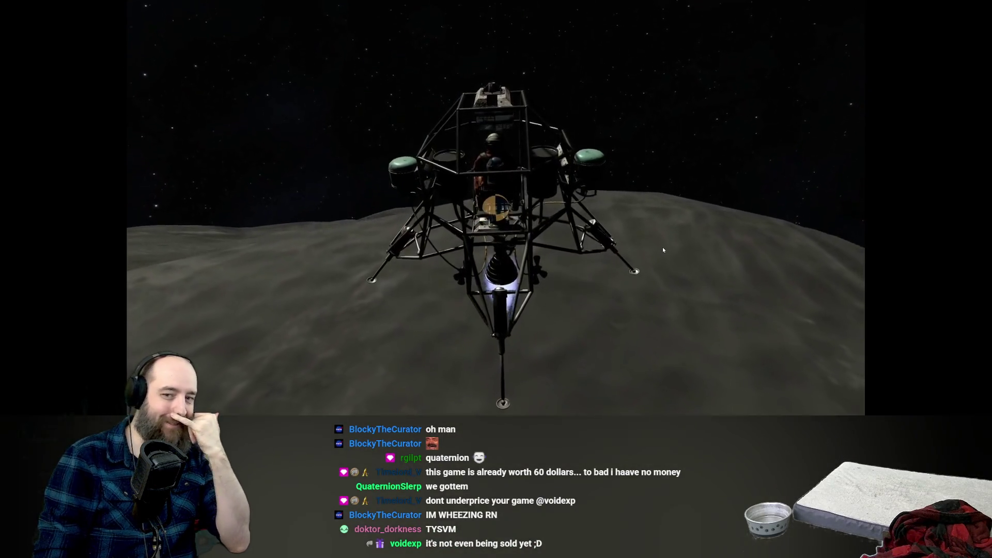
pyautogui.moveTo(375, 410)
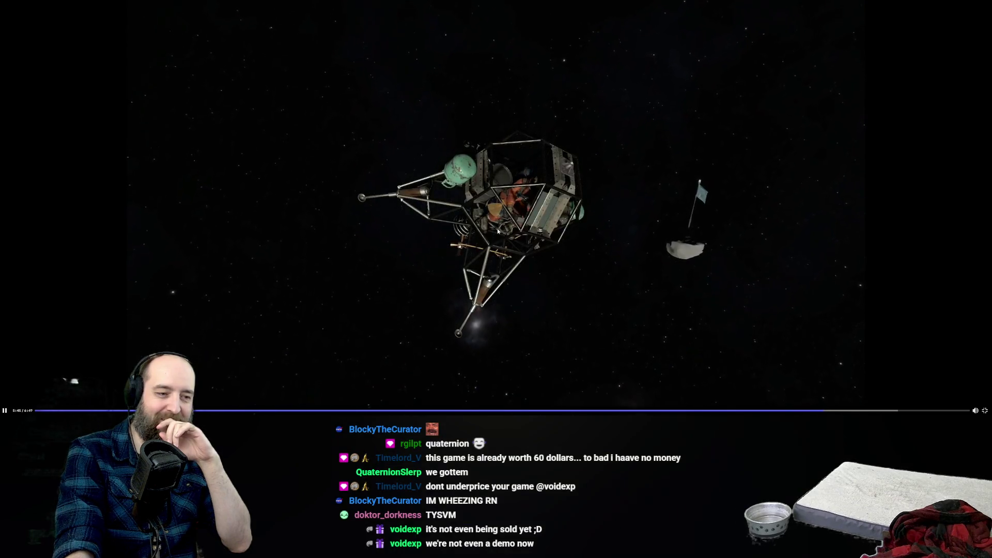
# Step: Pause the footage on the cockpit view toward the flag and drifting rock
pyautogui.click(575, 263)
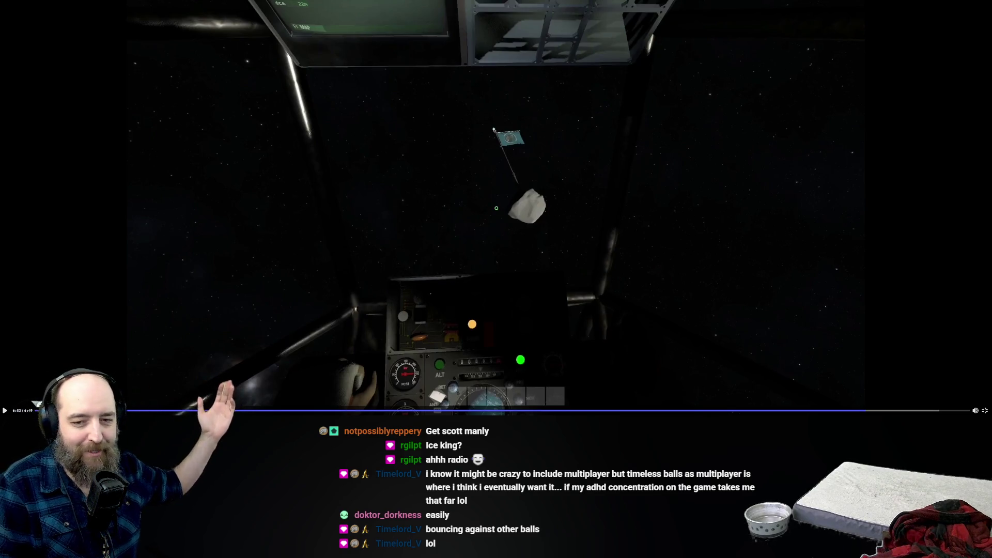
# Step: Resume the footage through the asteroid flyover, then exit fullscreen with Esc
pyautogui.click(723, 124)
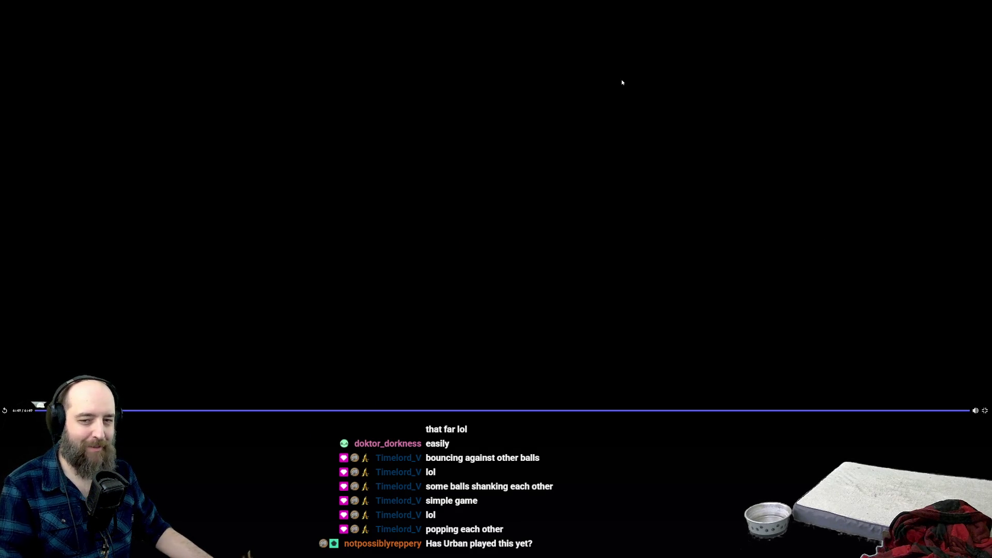
pyautogui.press('Escape')
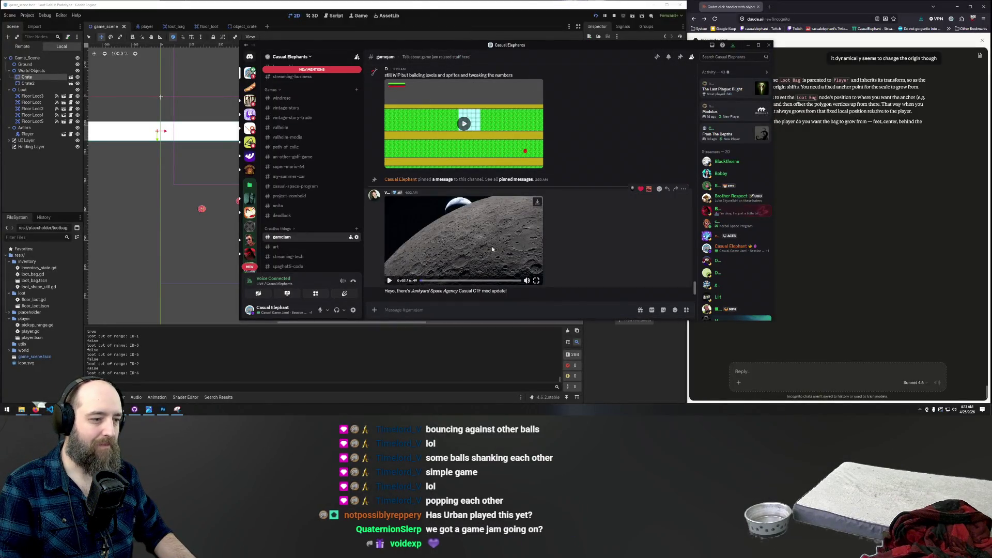
# Step: Switch from Discord back to the Godot editor with the running Loot Lobber game
pyautogui.hotkey('alt', 'Tab')
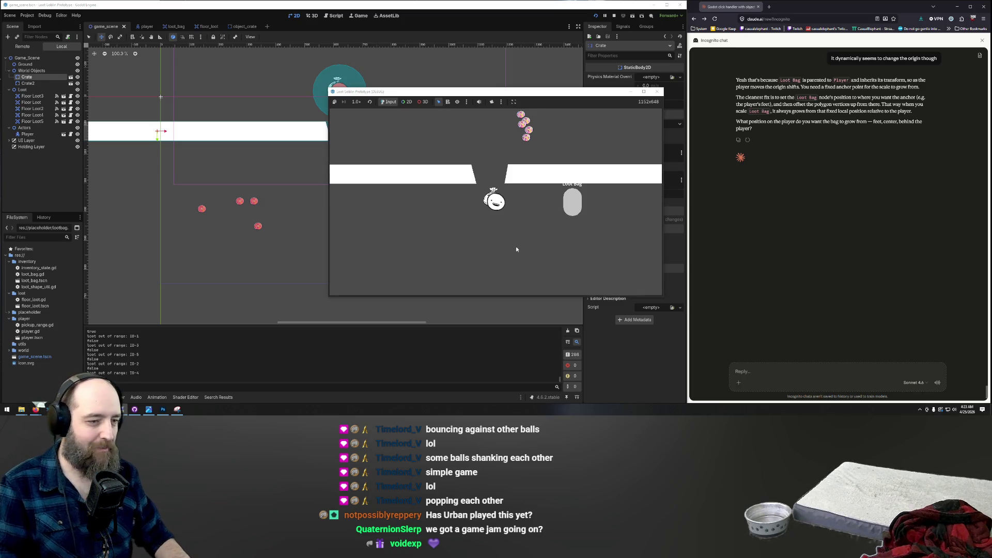
# Step: Restart the game and bag the first loot balls near the player
pyautogui.click(656, 92)
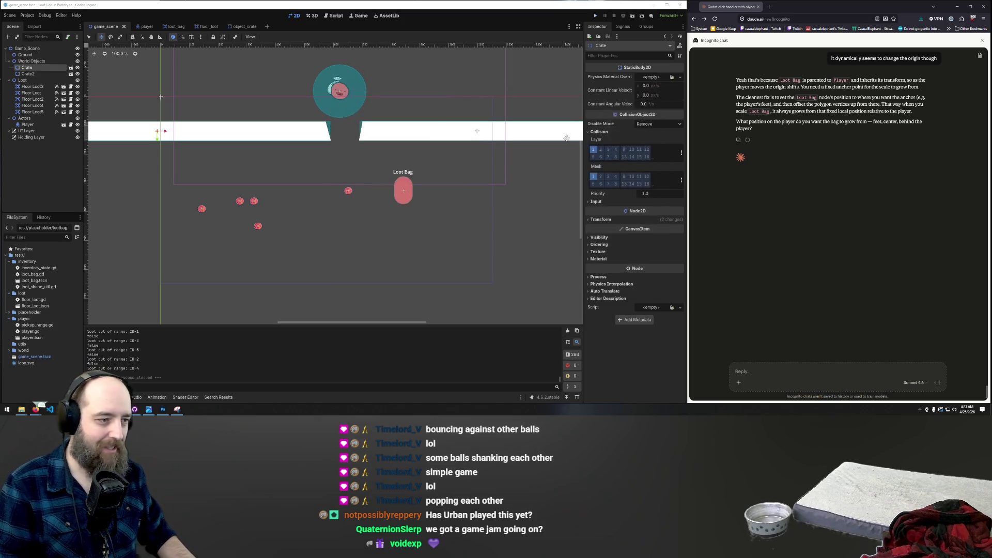
pyautogui.press('F5')
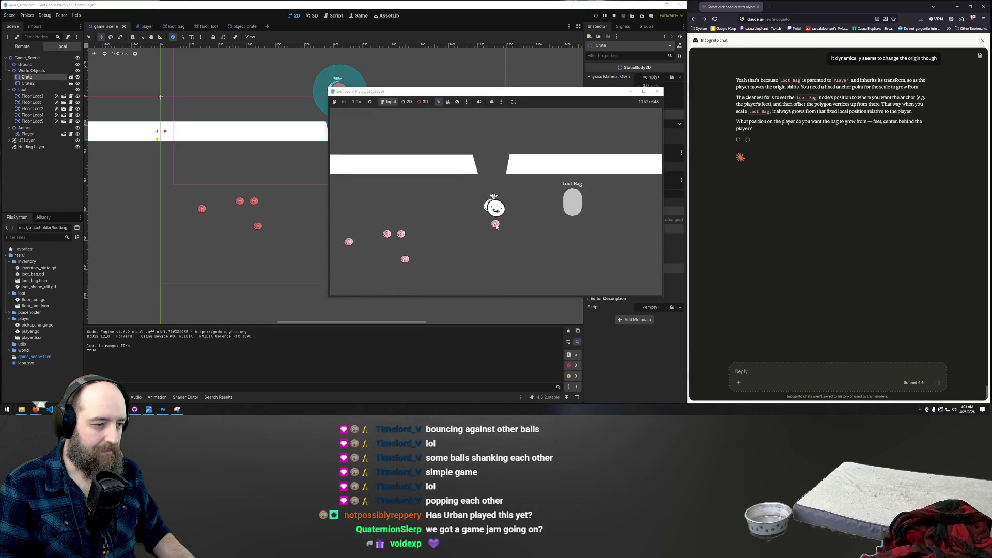
pyautogui.click(519, 216)
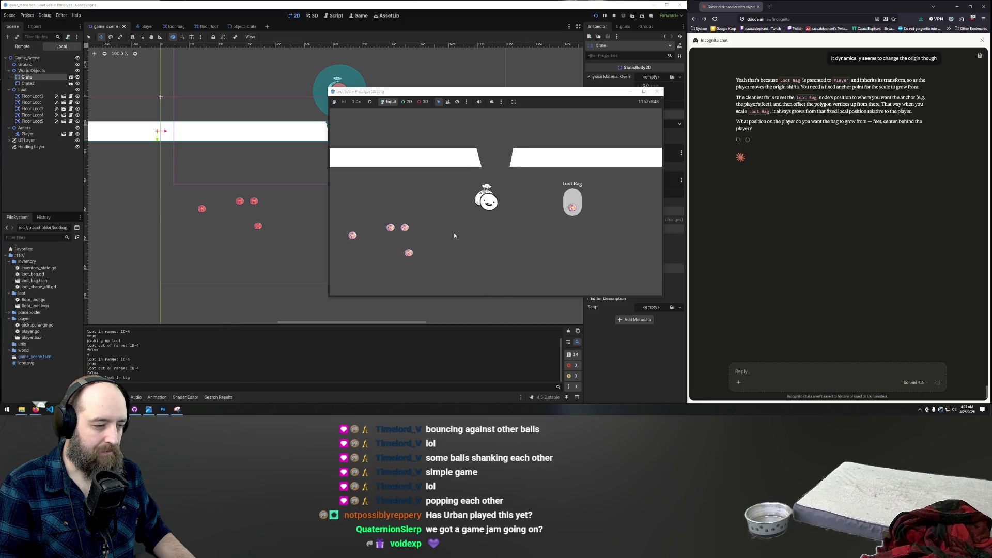
pyautogui.press('a')
pyautogui.click(465, 214)
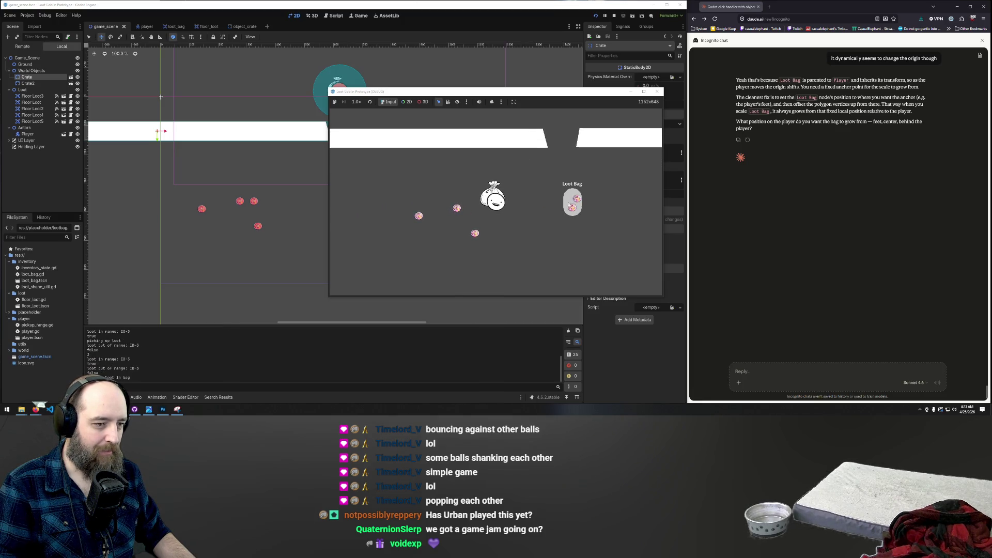
pyautogui.click(494, 215)
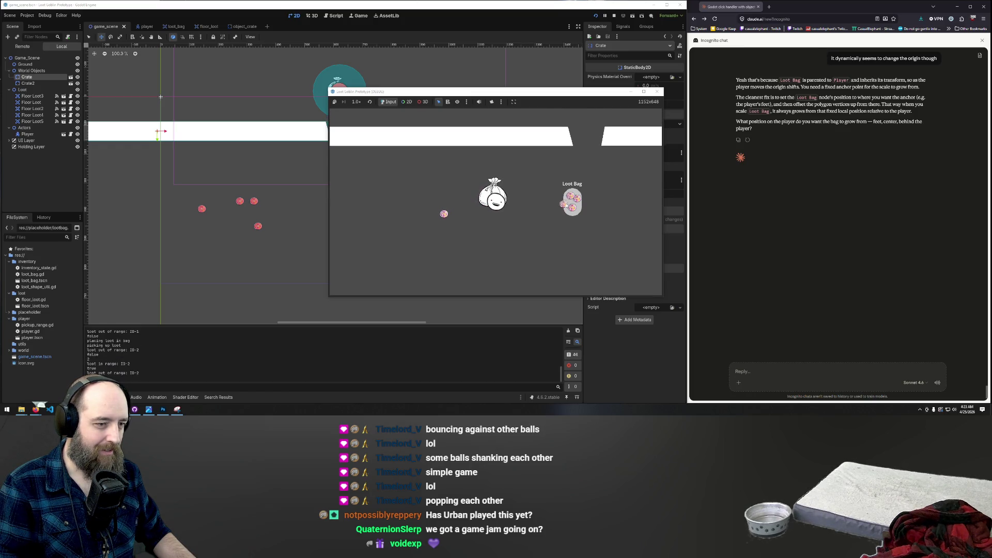
# Step: Carry the remaining loot balls over and drop them into the Loot Bag
pyautogui.click(484, 208)
pyautogui.moveTo(465, 215)
pyautogui.mouseDown()
pyautogui.moveTo(452, 215)
pyautogui.moveTo(568, 214)
pyautogui.mouseUp()
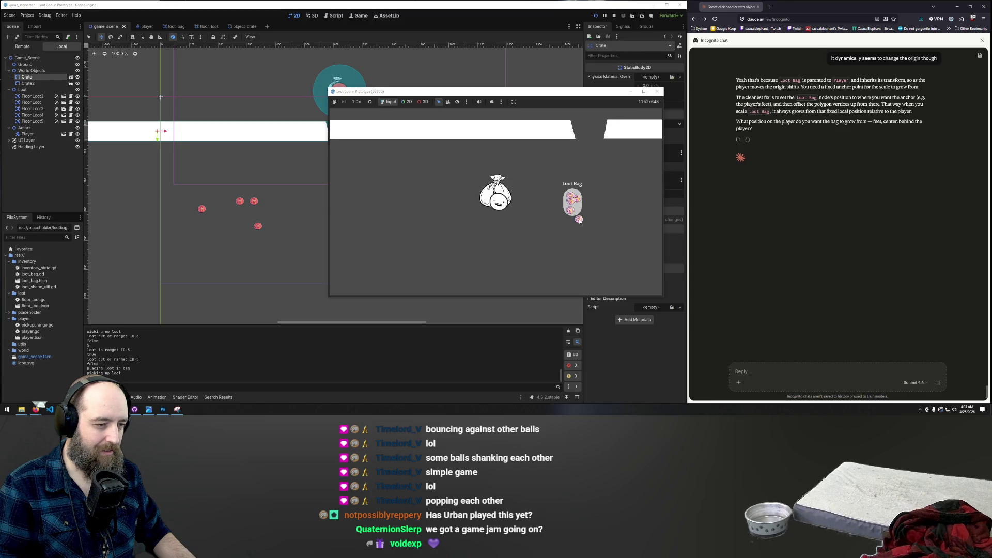
pyautogui.moveTo(568, 214); pyautogui.dragTo(569, 216)
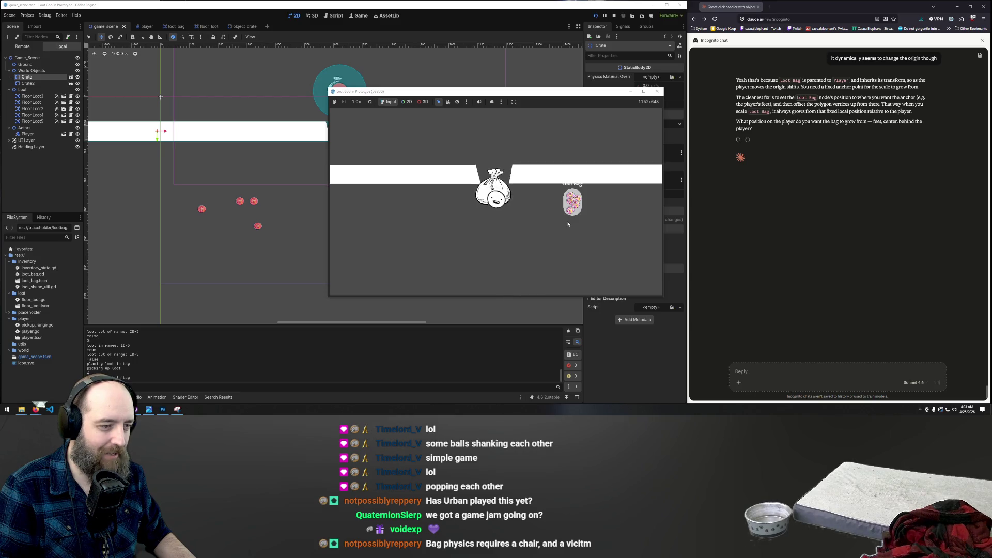
pyautogui.click(568, 215)
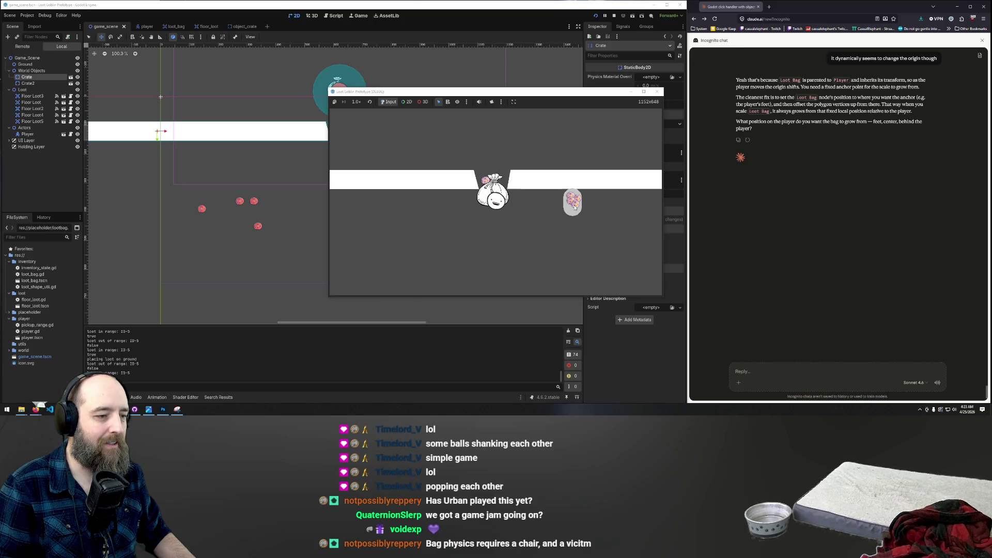
pyautogui.click(495, 207)
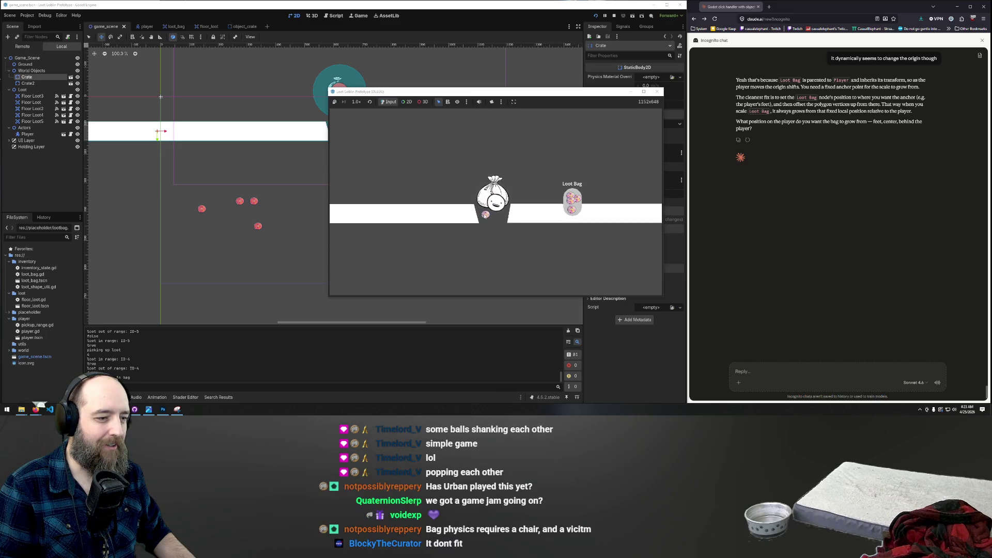
pyautogui.moveTo(485, 214); pyautogui.dragTo(565, 211)
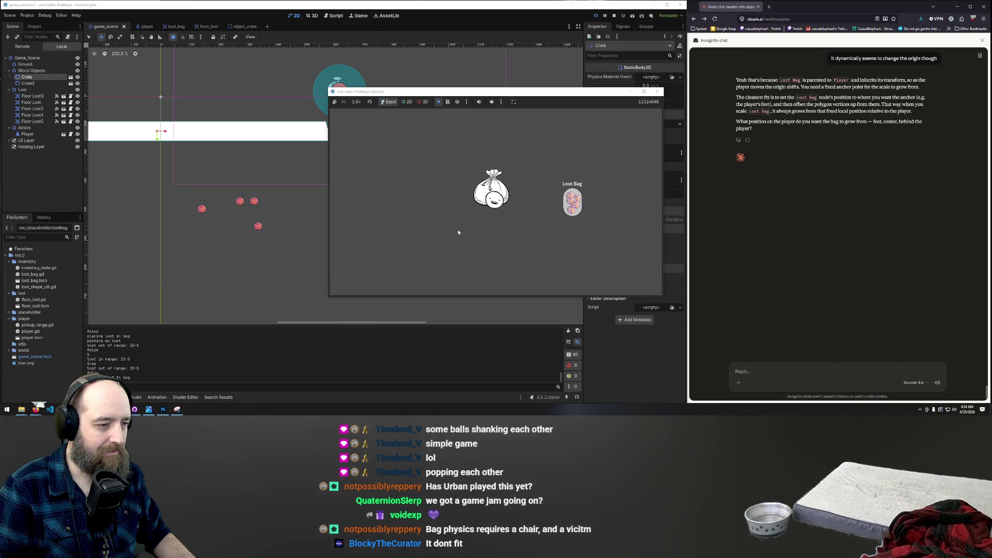
pyautogui.click(656, 91)
pyautogui.scroll(-9, 351, 101)
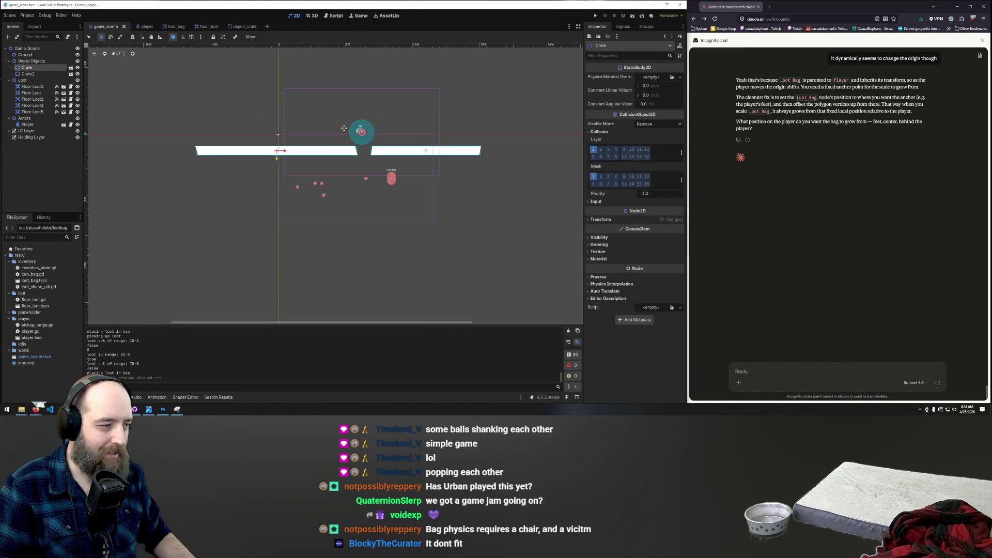
pyautogui.scroll(-3, 351, 101)
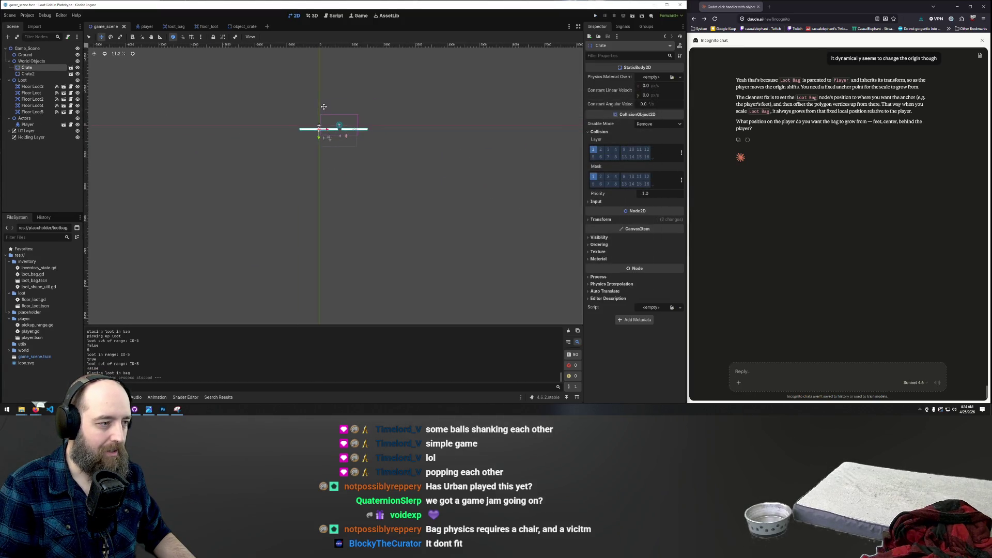
pyautogui.scroll(9, 323, 108)
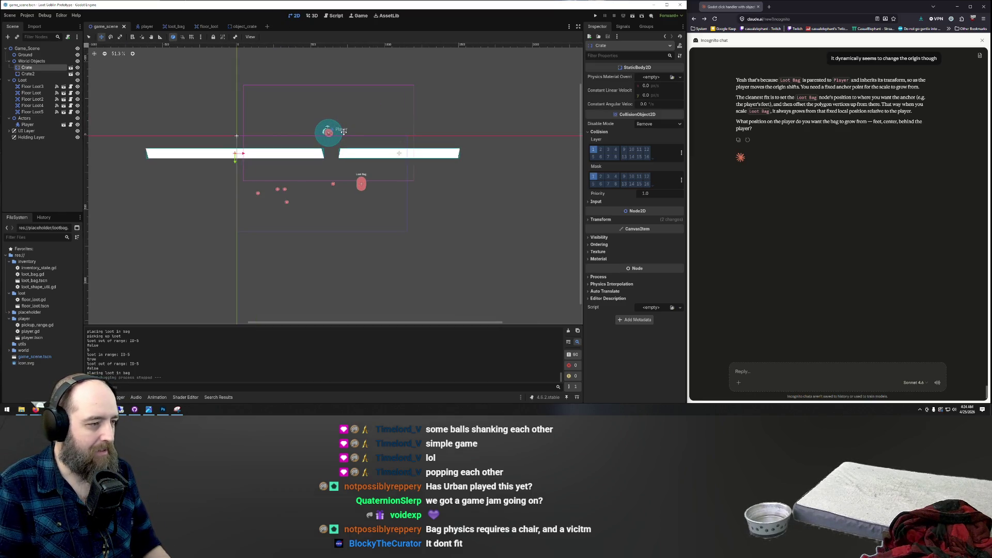
pyautogui.scroll(-3, 344, 132)
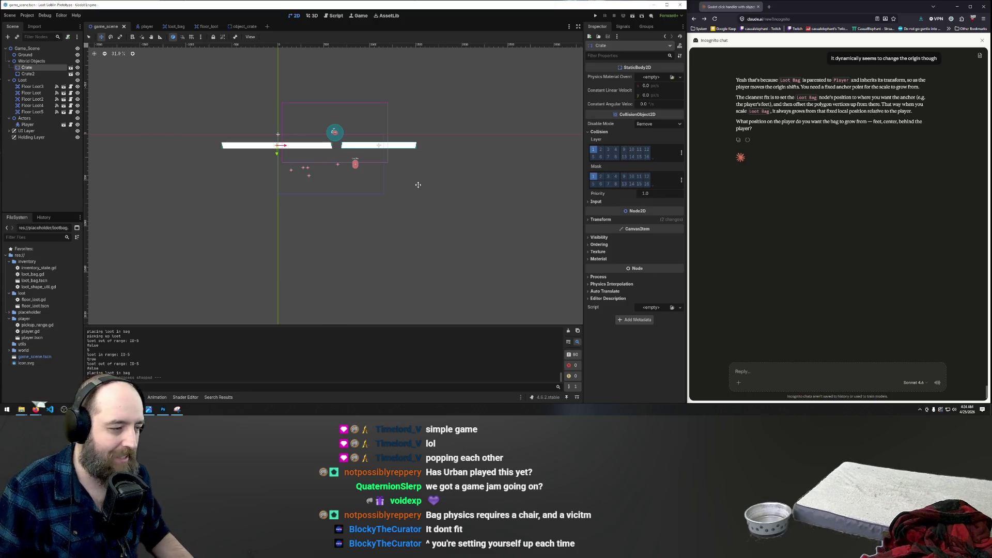
pyautogui.scroll(6, 333, 186)
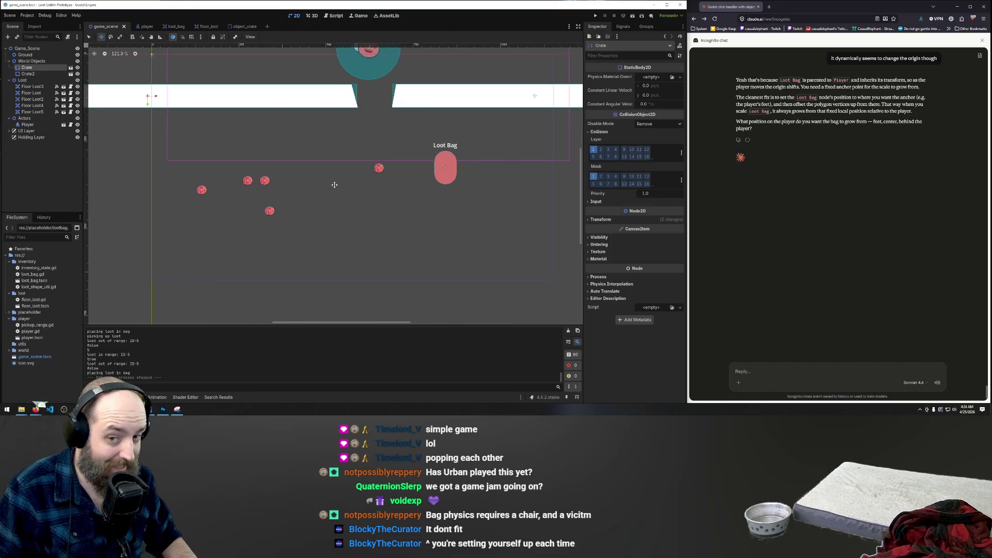
pyautogui.press('F5')
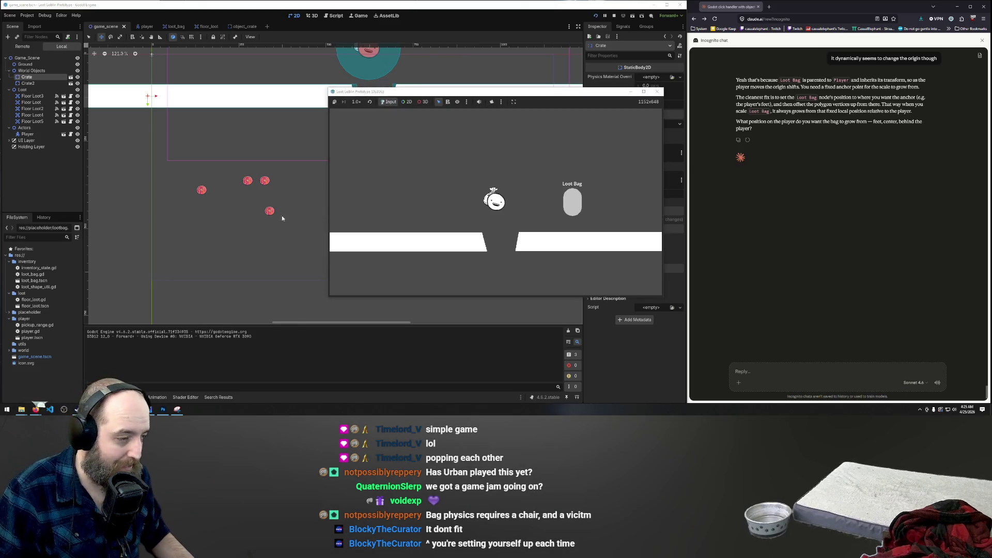
pyautogui.click(657, 92)
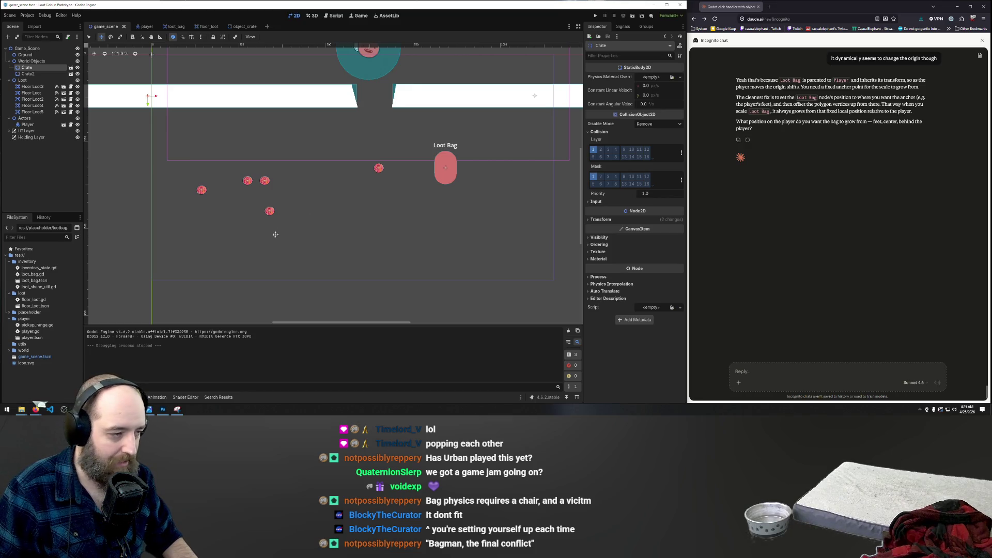
pyautogui.scroll(-2, 339, 217)
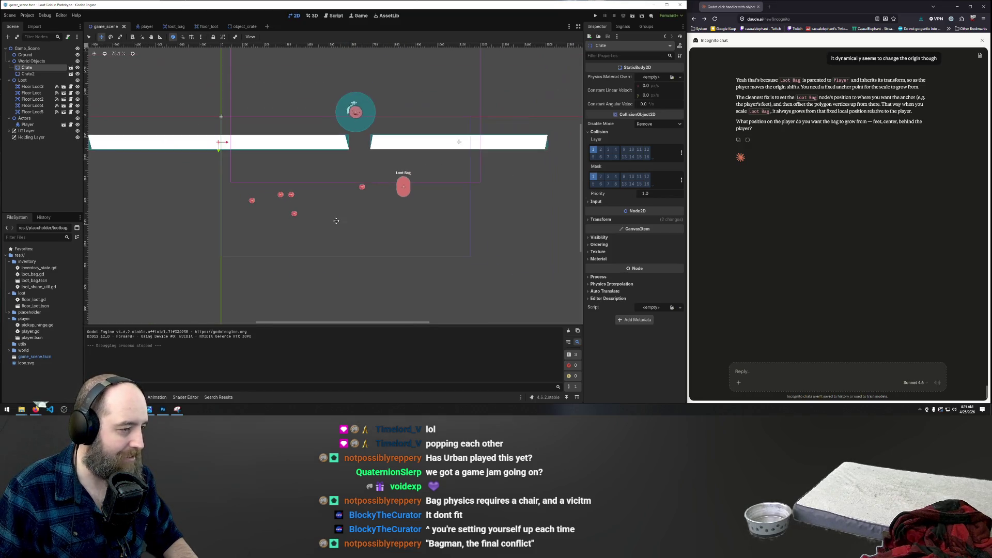
# Step: Relaunch the game, walk to a floor coin and drop it into the Loot Bag
pyautogui.press('F5')
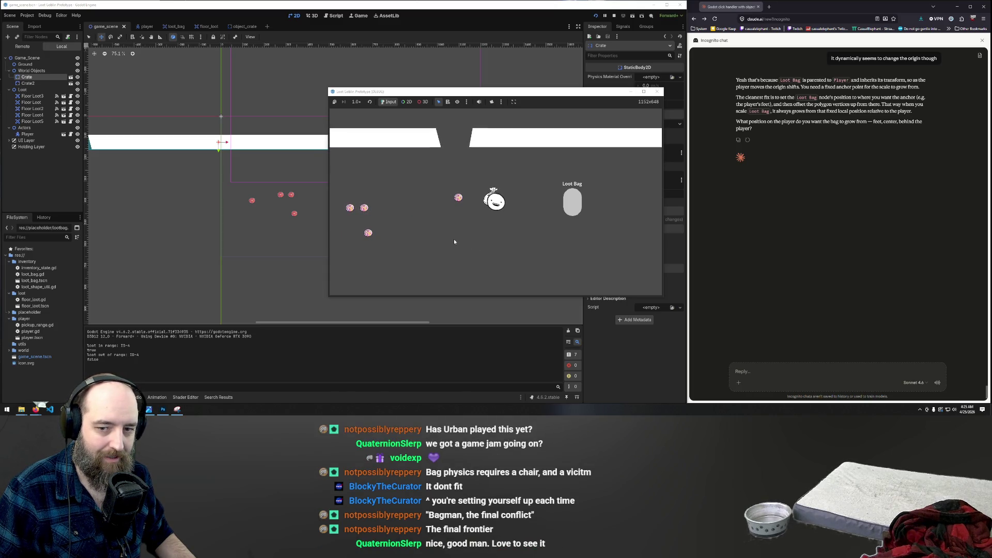
pyautogui.press('a')
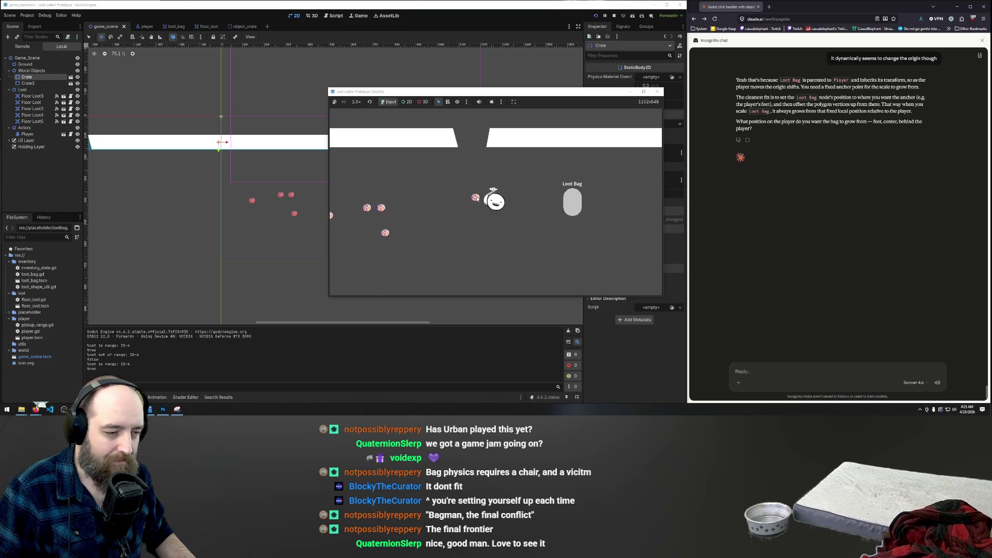
pyautogui.click(476, 198)
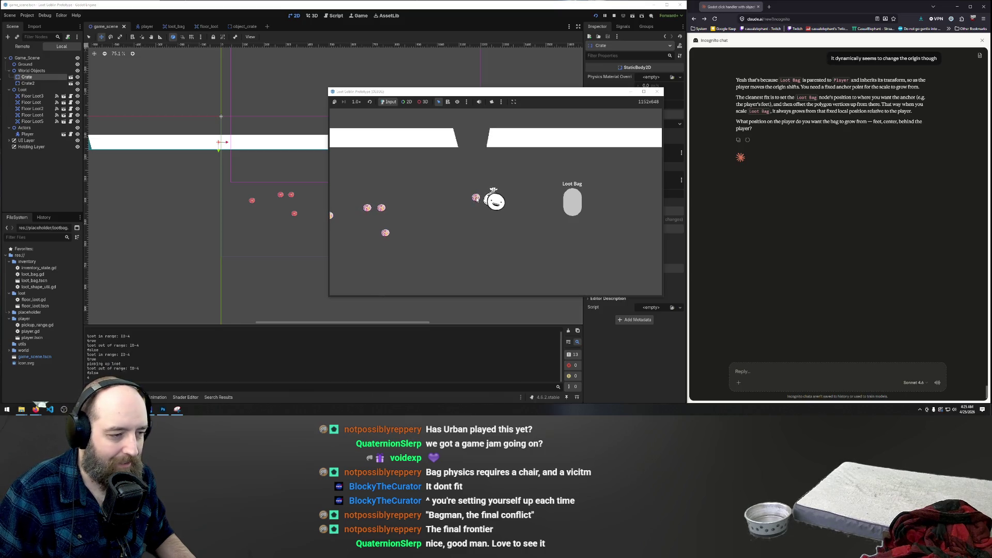
pyautogui.click(573, 212)
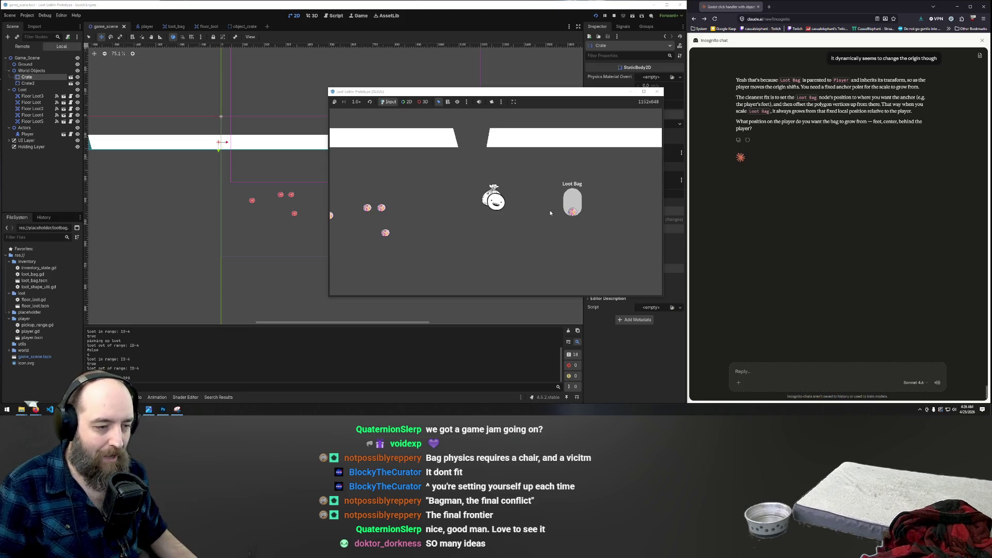
# Step: Drag two more coins into the Loot Bag and walk toward the last one
pyautogui.press('a')
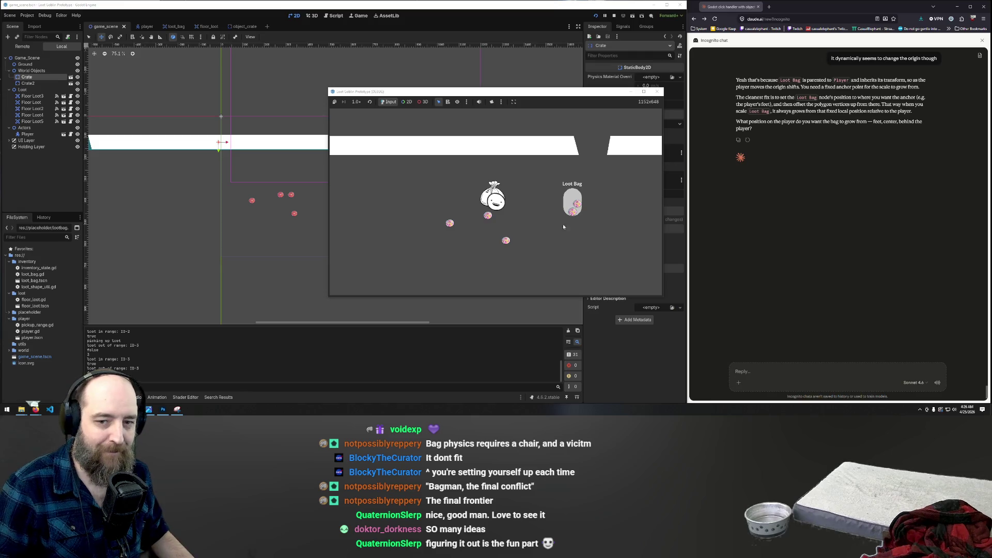
pyautogui.click(503, 237)
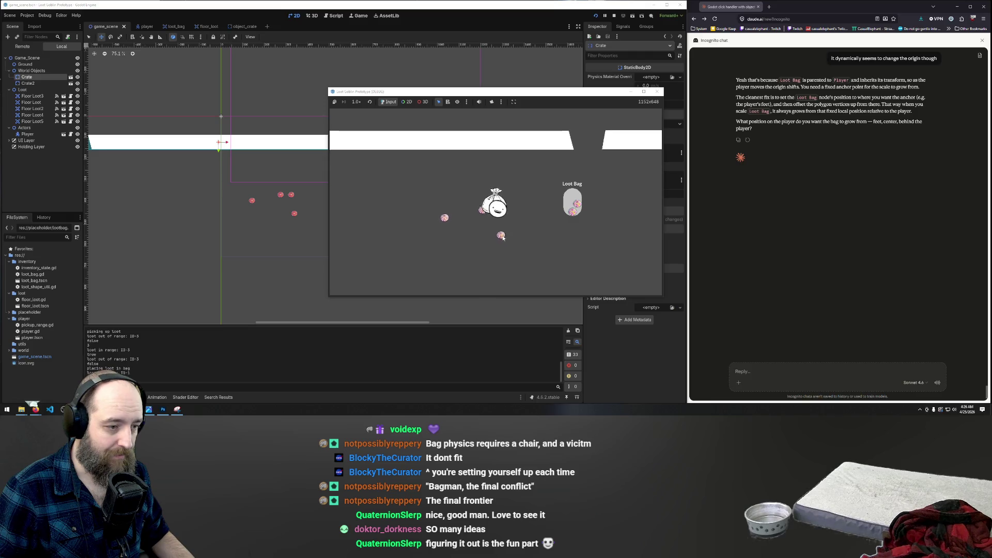
pyautogui.moveTo(503, 237); pyautogui.dragTo(572, 205)
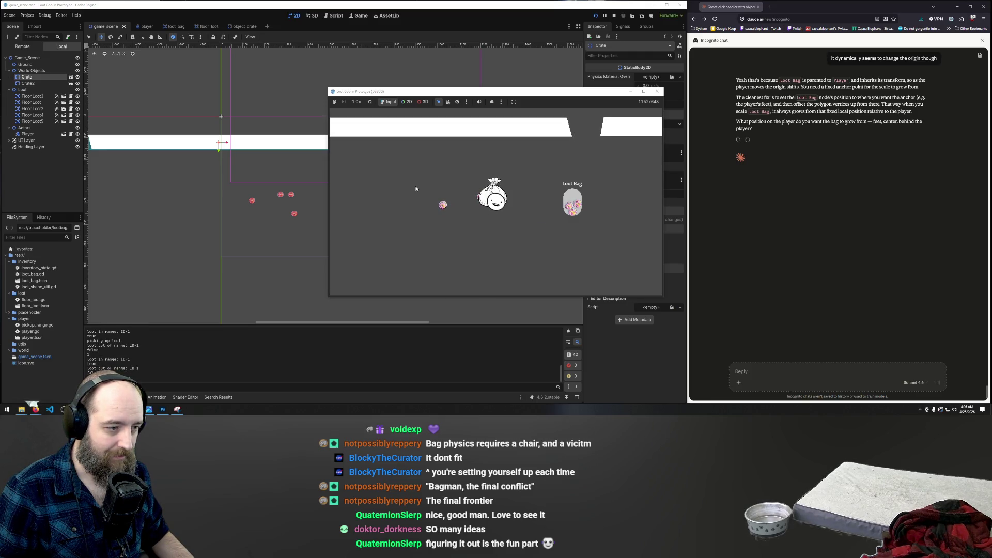
pyautogui.moveTo(479, 197); pyautogui.dragTo(572, 196)
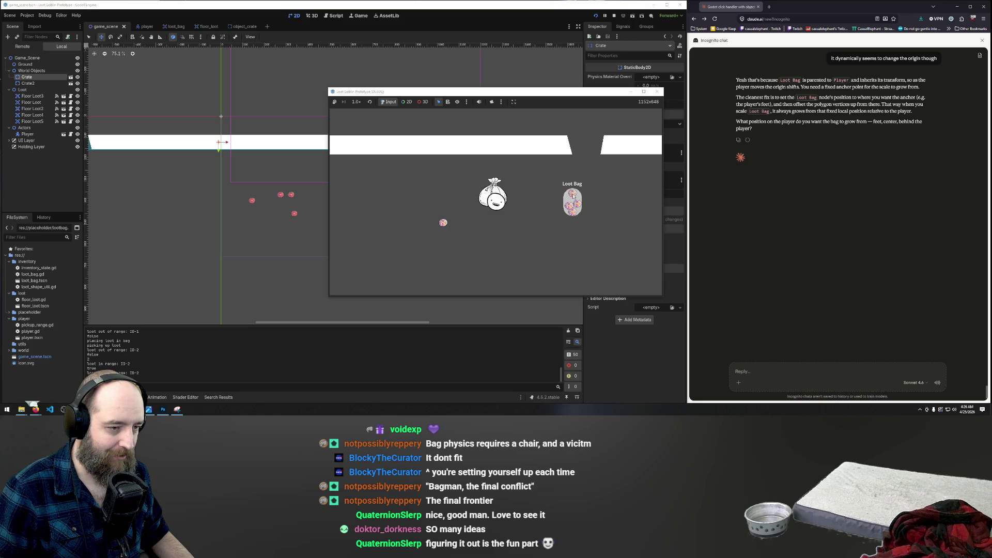
pyautogui.click(443, 223)
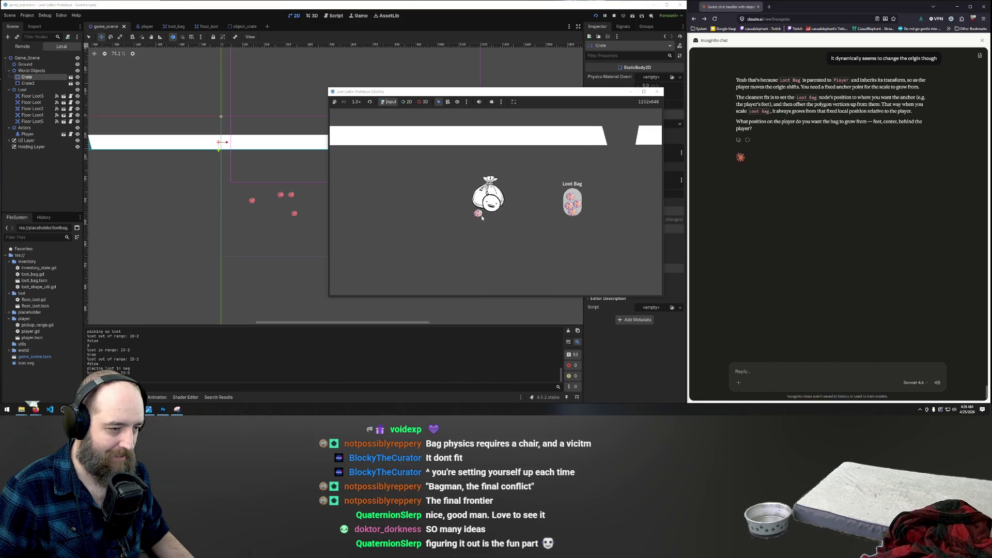
# Step: Drop the last floor coin into the Loot Bag, re-place one bagged coin, and return to the editor
pyautogui.moveTo(482, 215); pyautogui.dragTo(573, 204)
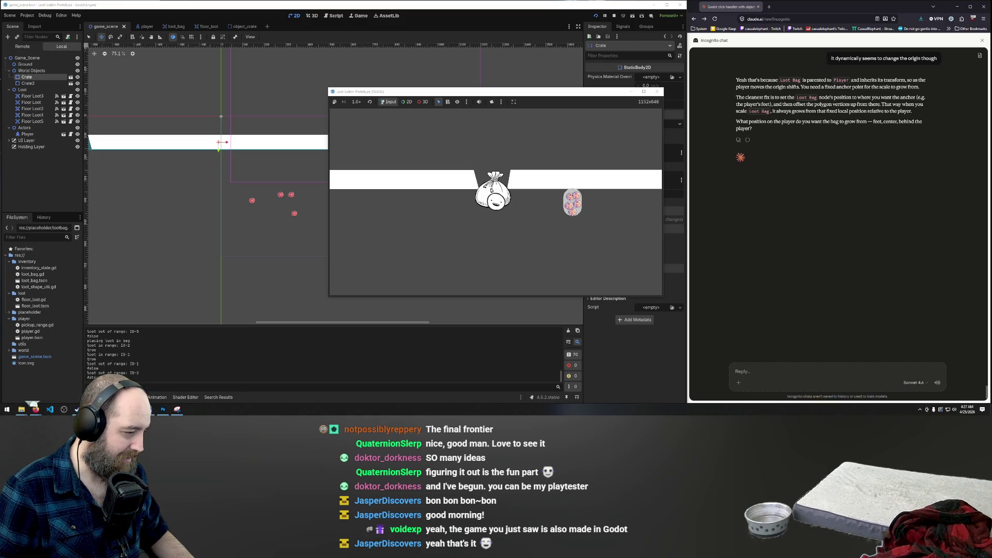
pyautogui.moveTo(131, 410)
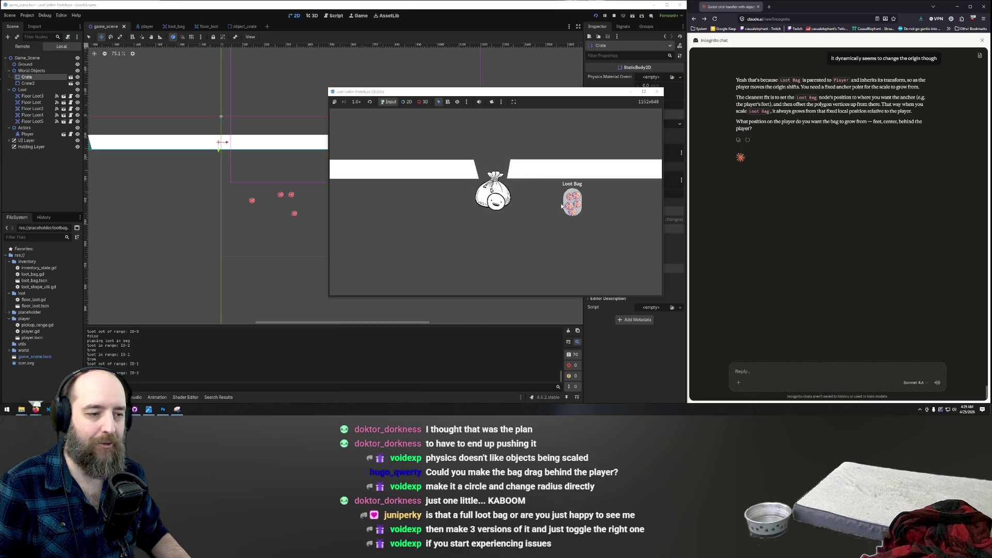
pyautogui.click(568, 199)
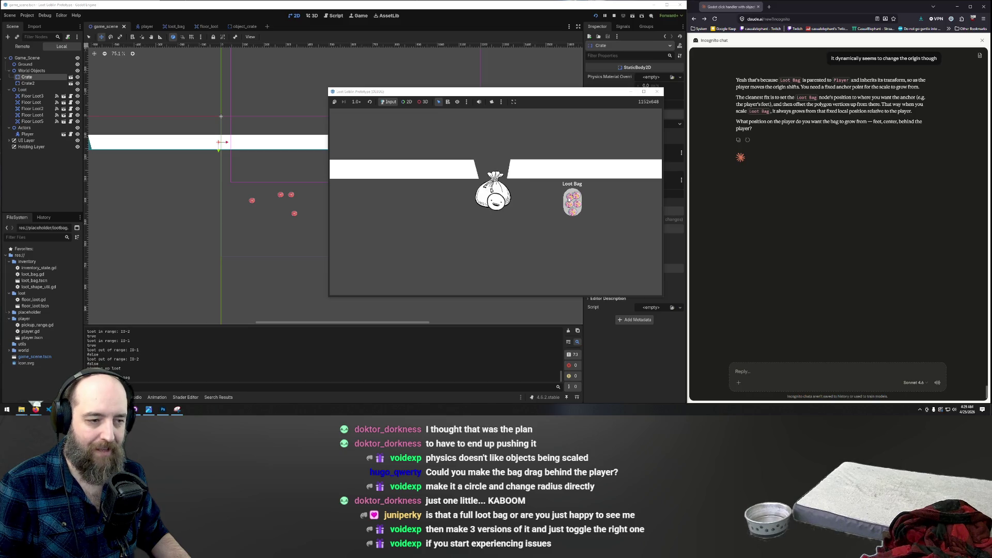
pyautogui.click(569, 203)
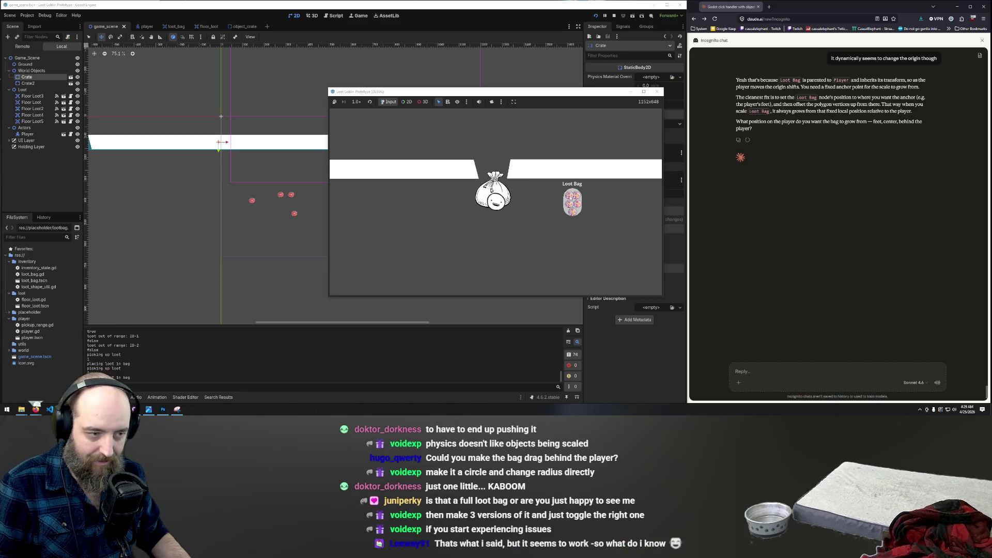
pyautogui.click(278, 102)
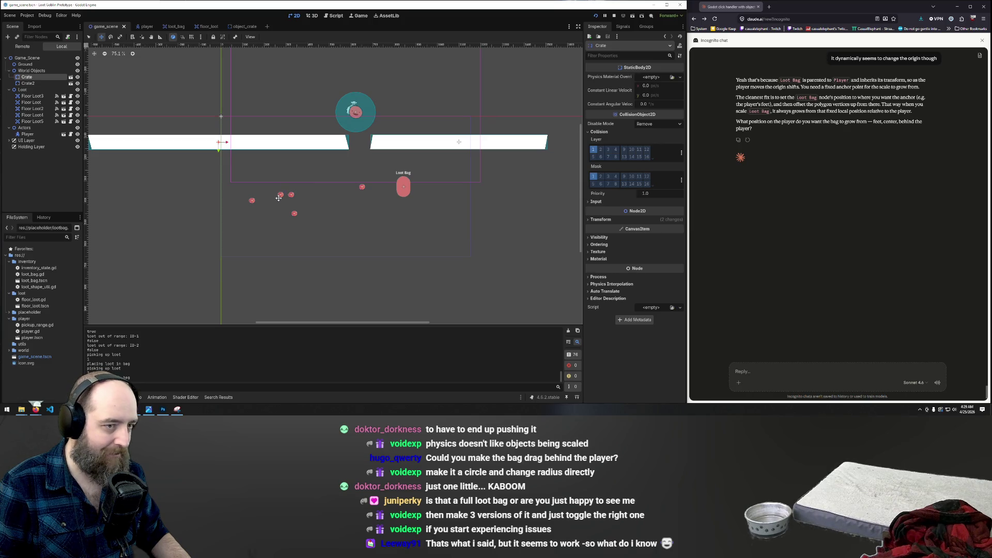
# Step: Switch to the Select tool, inspect Floor Loot2's properties, then deselect it
pyautogui.click(630, 57)
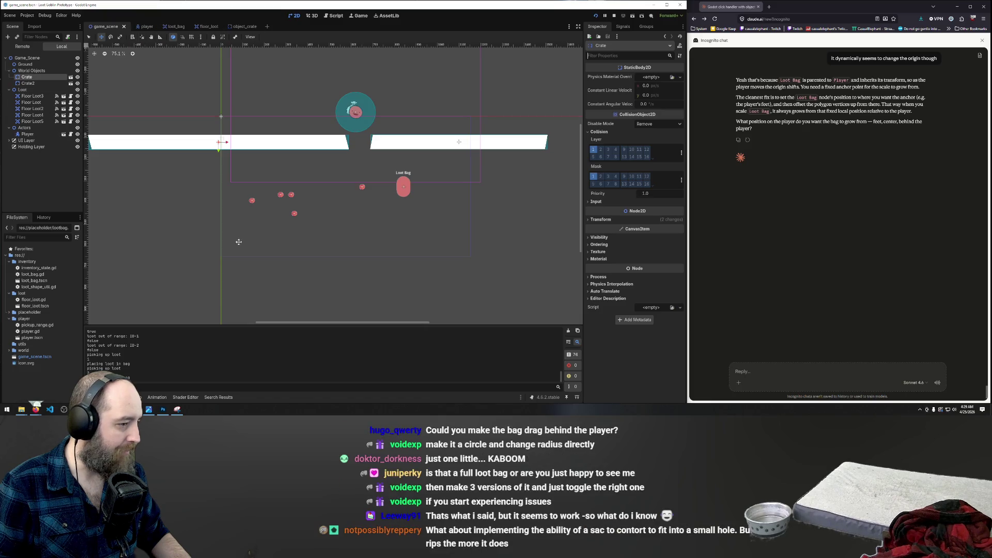
pyautogui.click(89, 38)
pyautogui.click(280, 195)
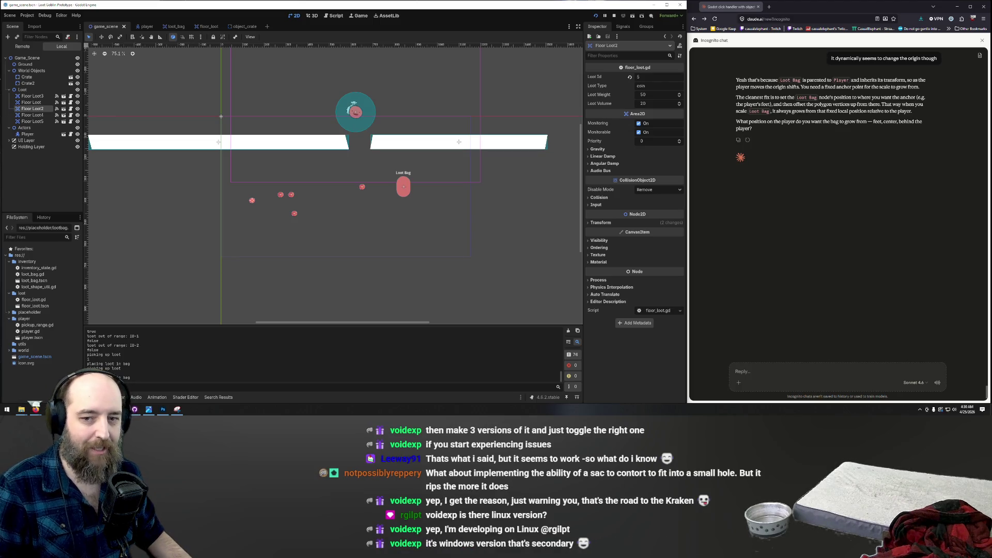
pyautogui.click(362, 174)
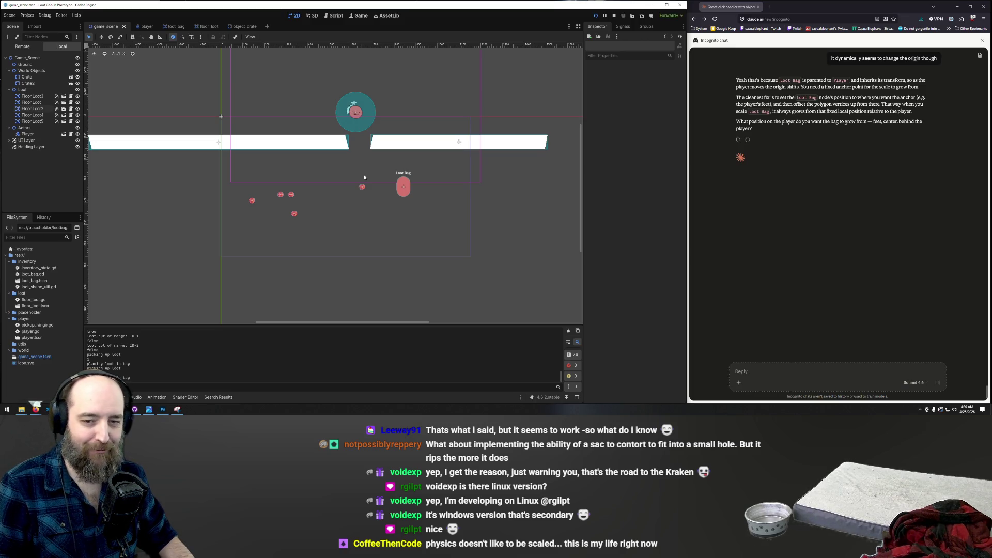
pyautogui.scroll(3, 362, 147)
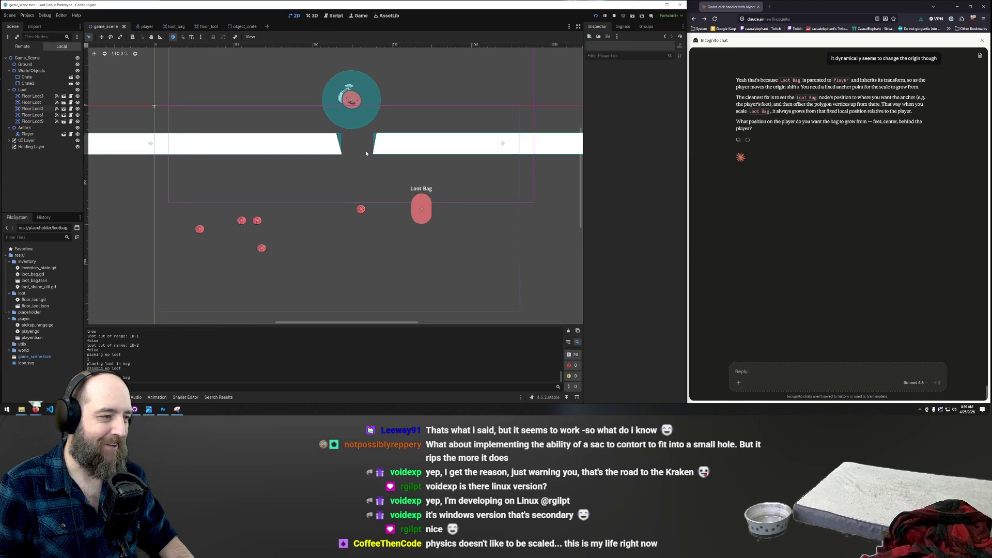
# Step: Zoom the 2D viewport in and out around the Player and Loot Bag
pyautogui.scroll(-2, 356, 227)
pyautogui.scroll(2, 361, 170)
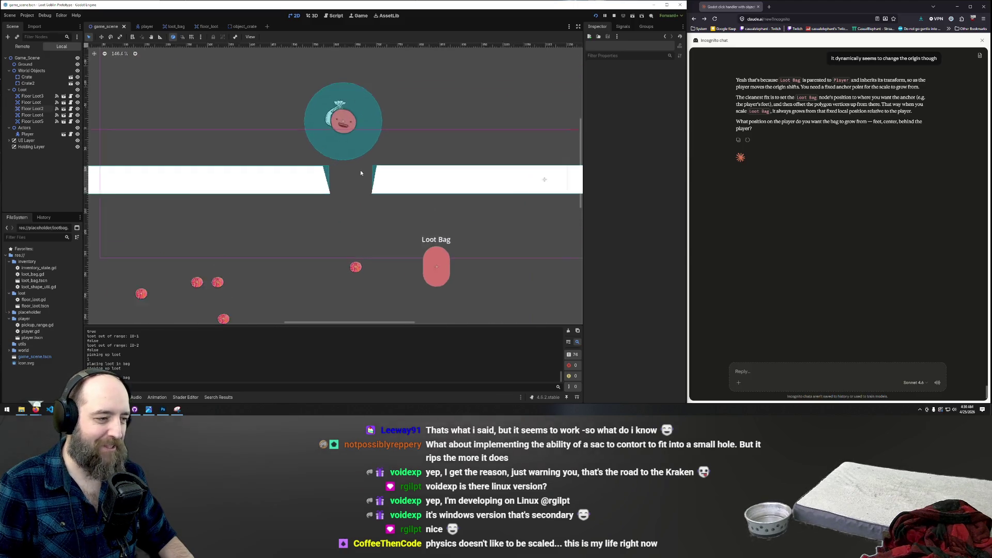
pyautogui.scroll(-2, 351, 118)
pyautogui.scroll(3, 347, 110)
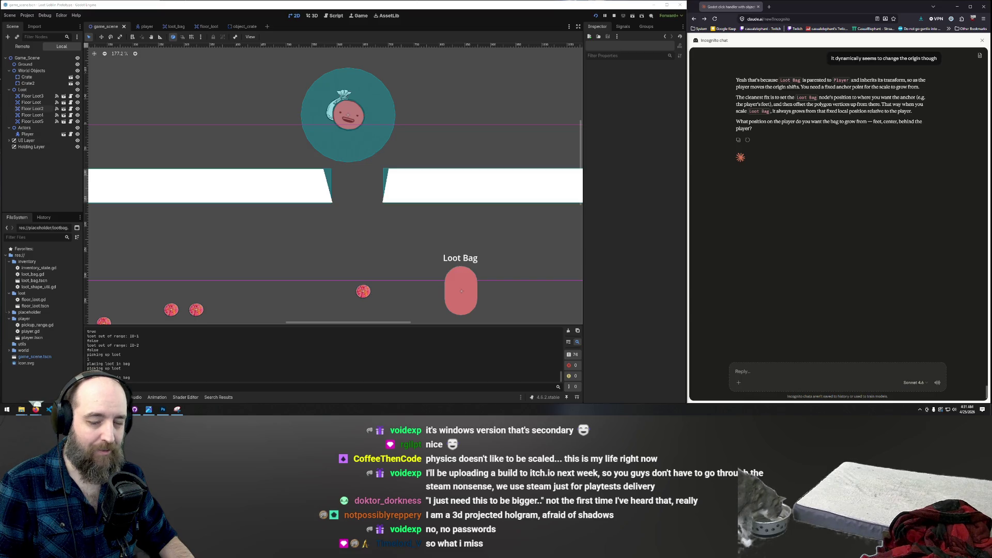
# Step: Run the project and walk and jump the player through the platform gap and back
pyautogui.press('F5')
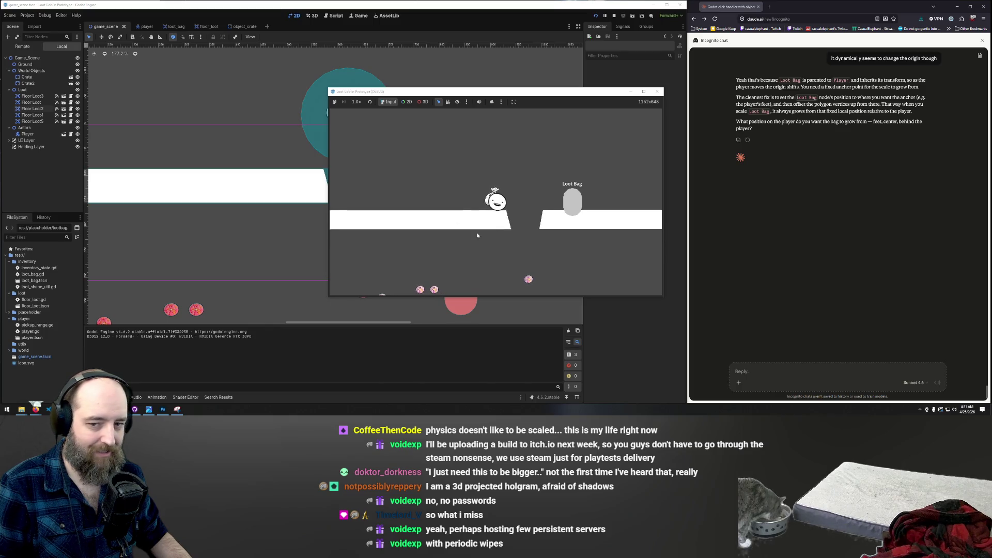
pyautogui.press('d')
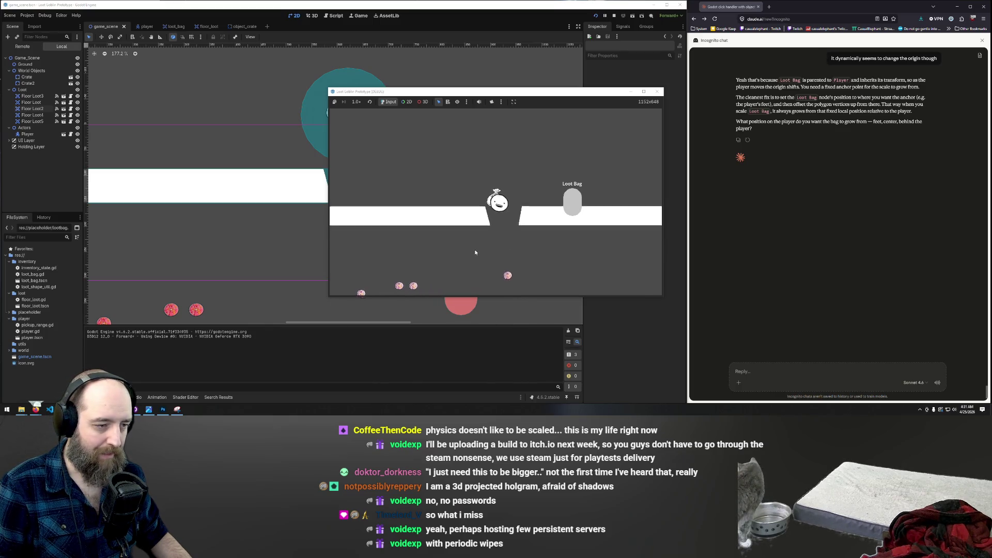
pyautogui.press('space')
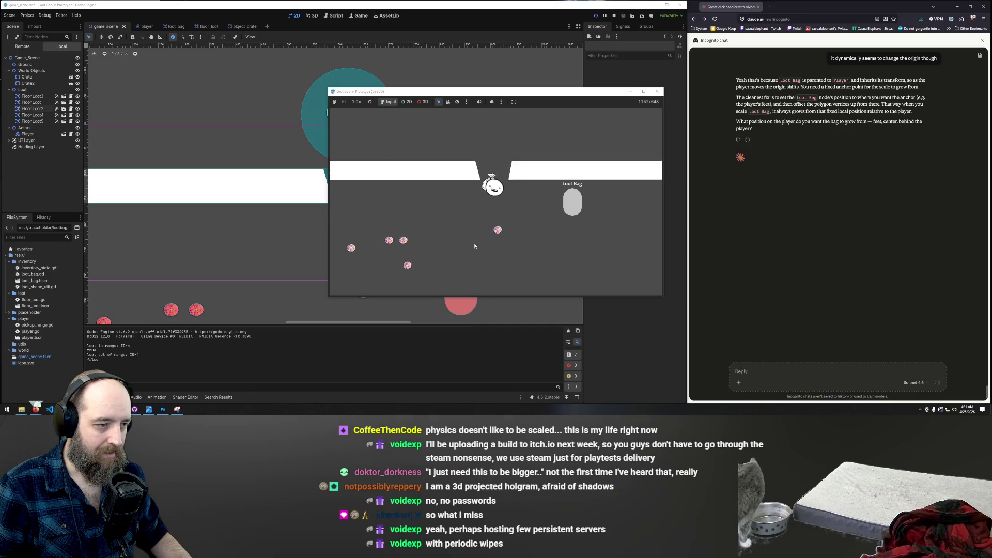
pyautogui.press('a')
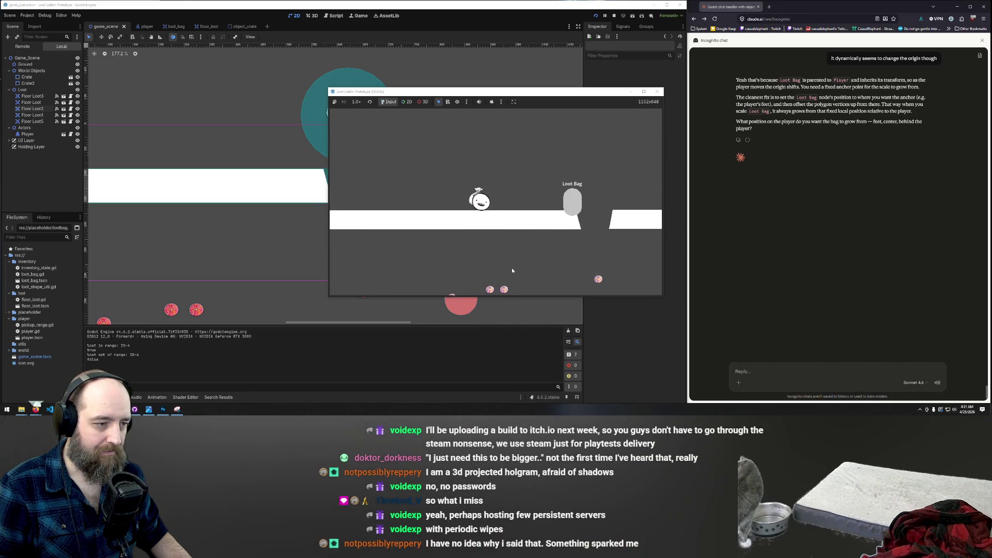
pyautogui.press('space')
pyautogui.press('d')
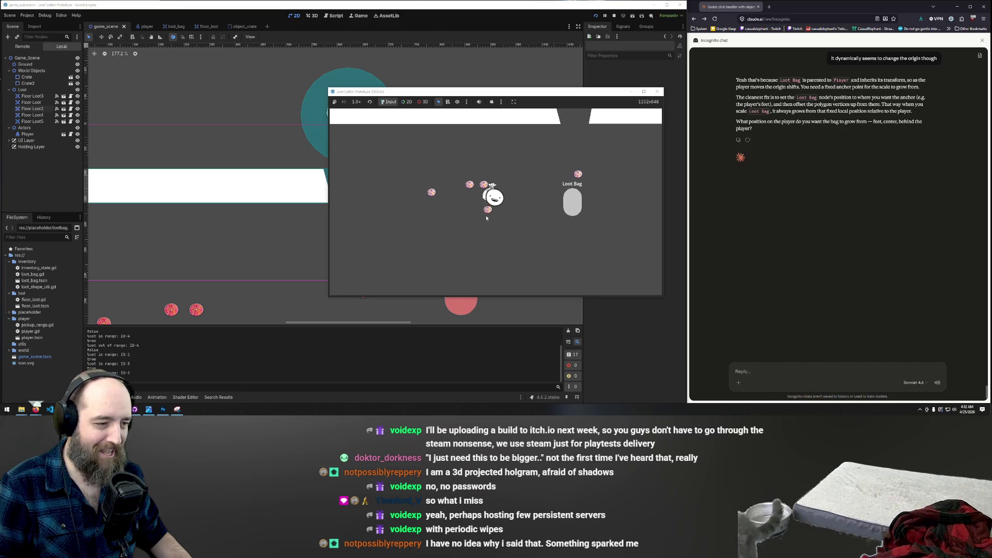
# Step: Pick up three loot pieces beside the player and drop each into the Loot Bag
pyautogui.click(485, 215)
pyautogui.click(567, 205)
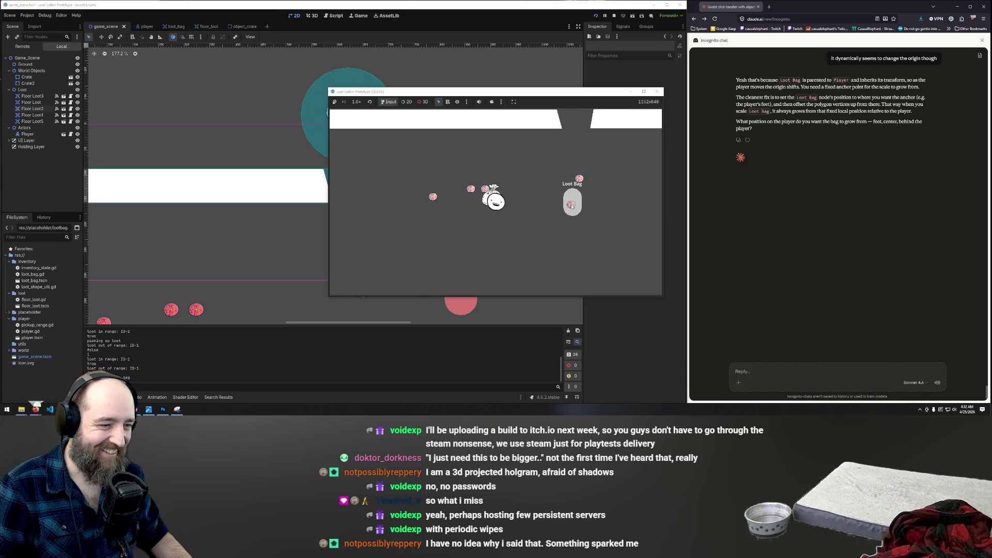
pyautogui.click(492, 214)
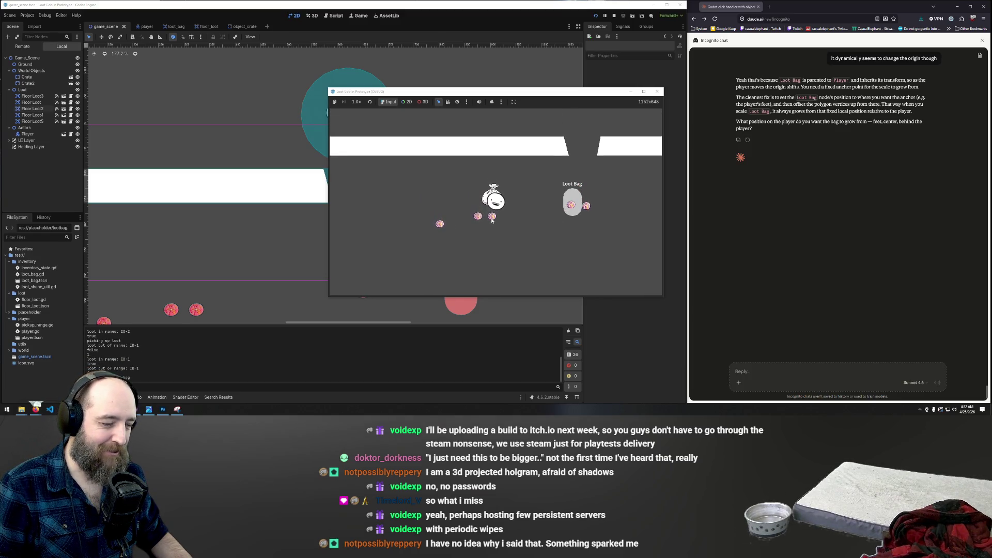
pyautogui.click(573, 197)
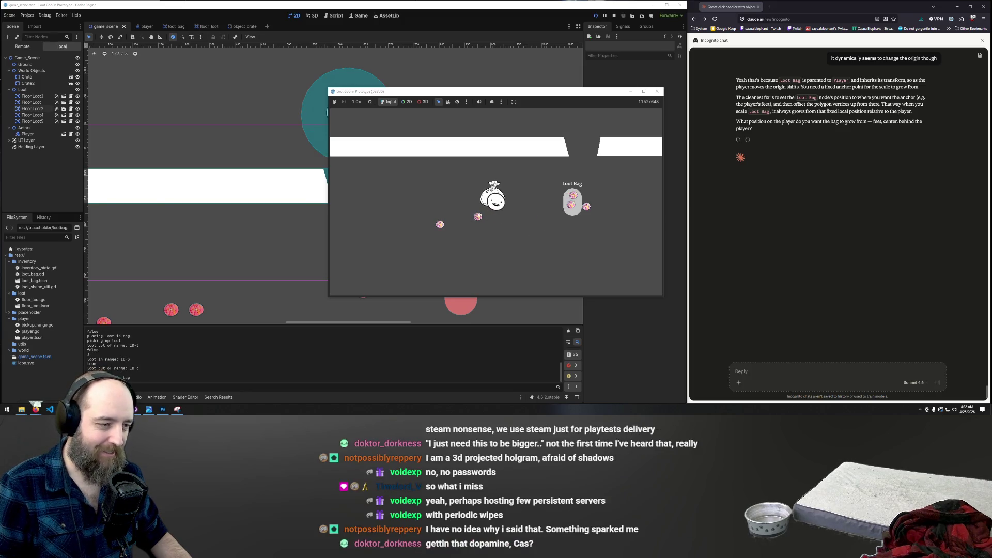
pyautogui.click(477, 220)
pyautogui.click(573, 202)
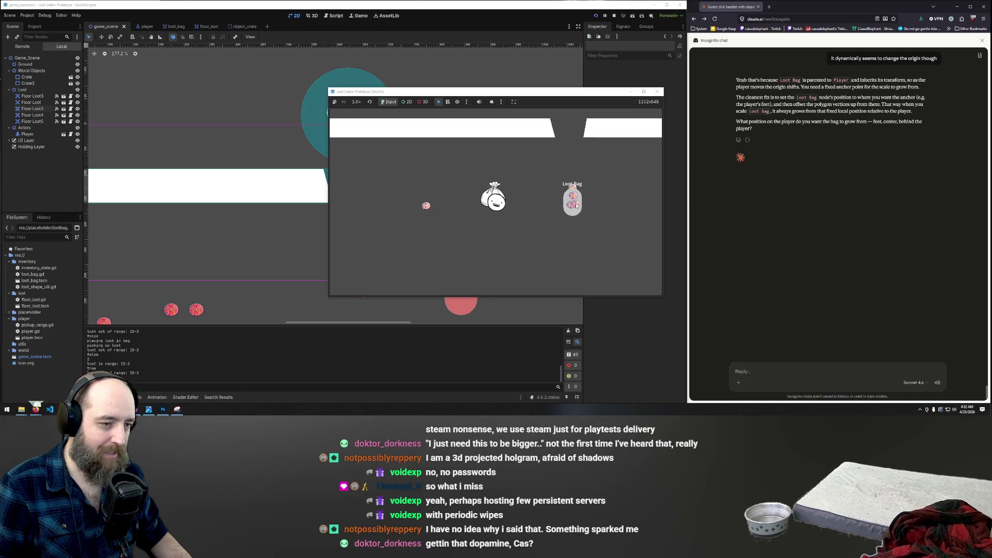
pyautogui.click(576, 202)
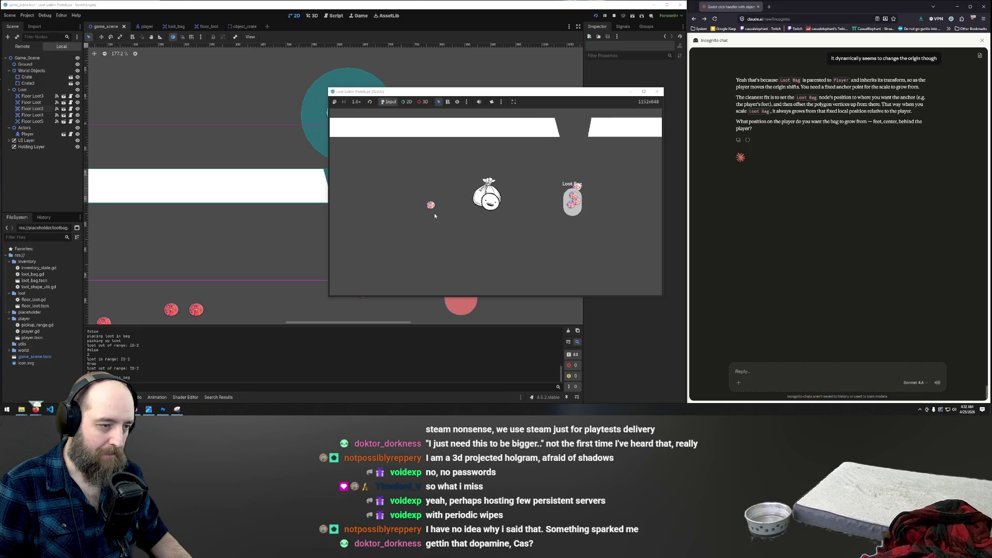
# Step: Bag the loot piece left of the player, then walk right and drag the last orb in
pyautogui.click(434, 213)
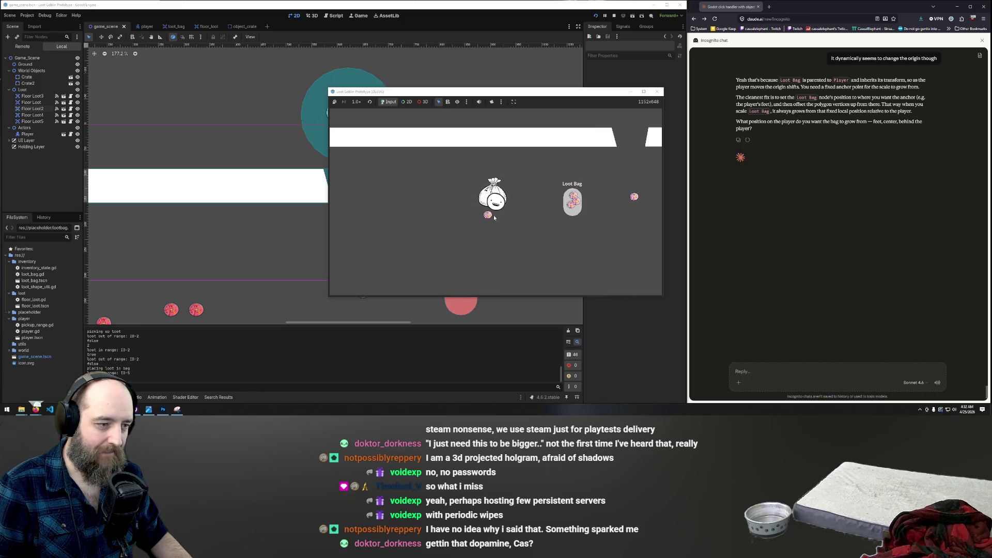
pyautogui.click(491, 215)
pyautogui.click(570, 209)
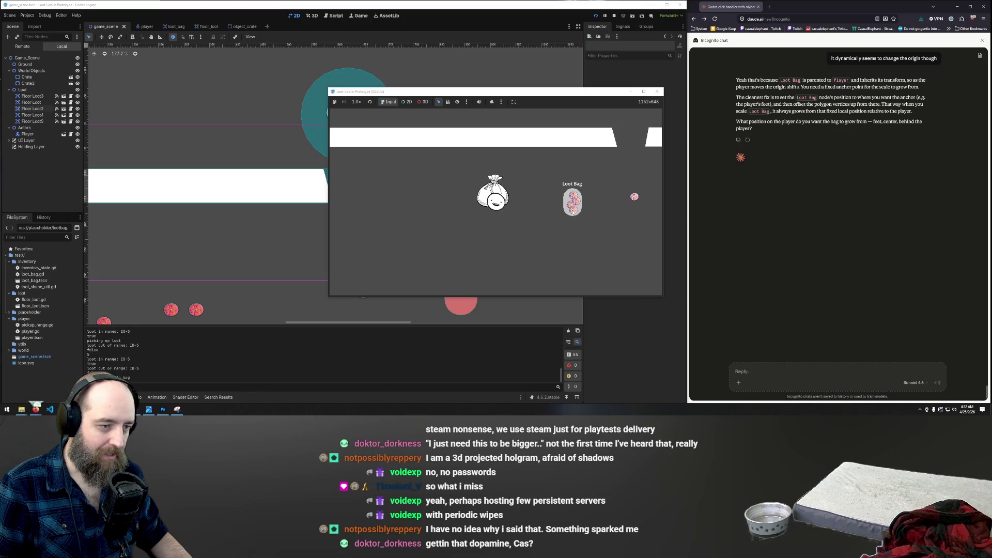
pyautogui.press('d')
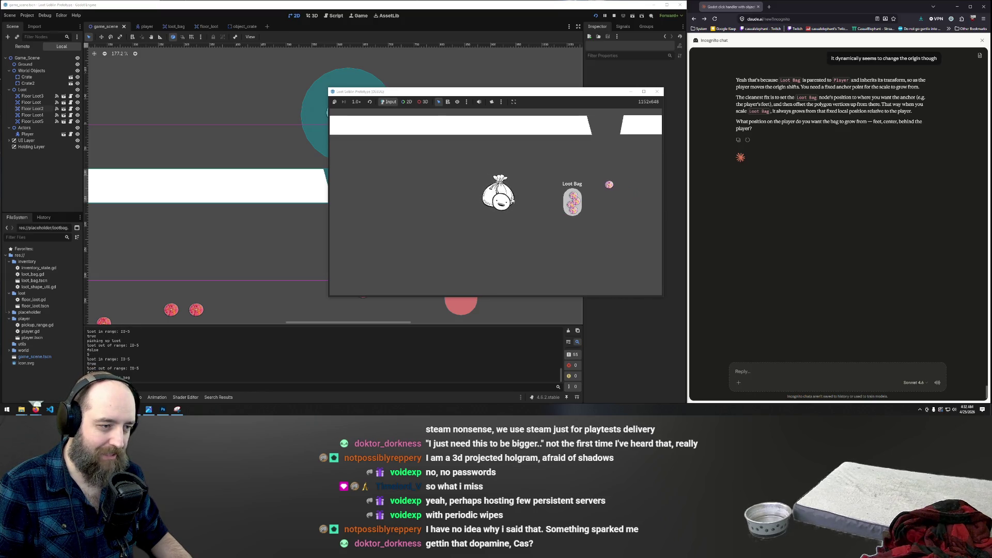
pyautogui.press('d')
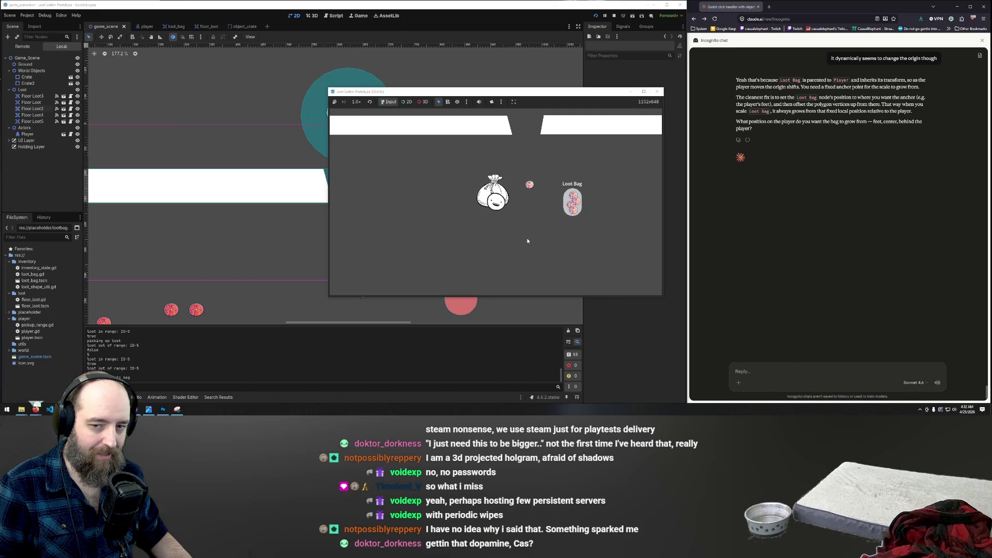
pyautogui.press('w')
pyautogui.press('d')
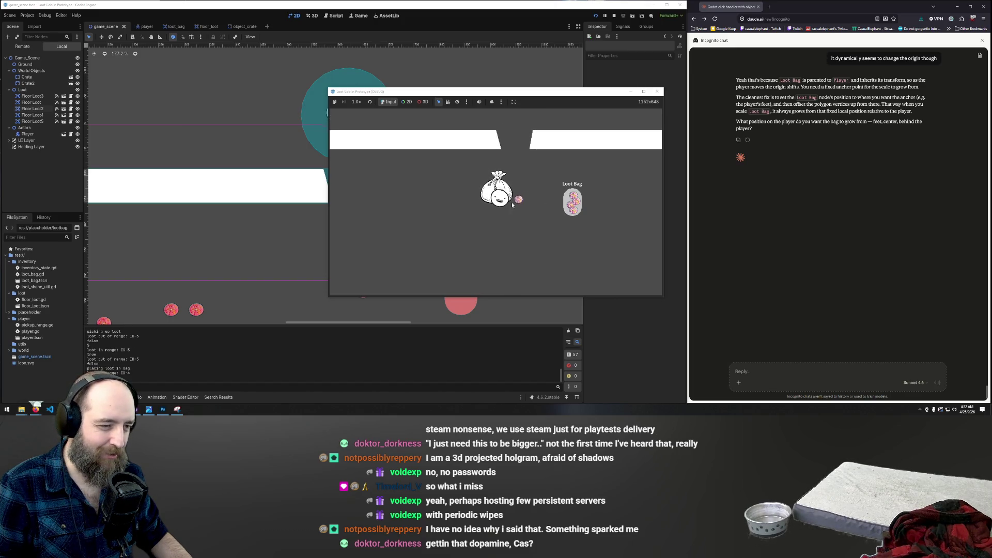
pyautogui.moveTo(512, 205); pyautogui.dragTo(574, 214)
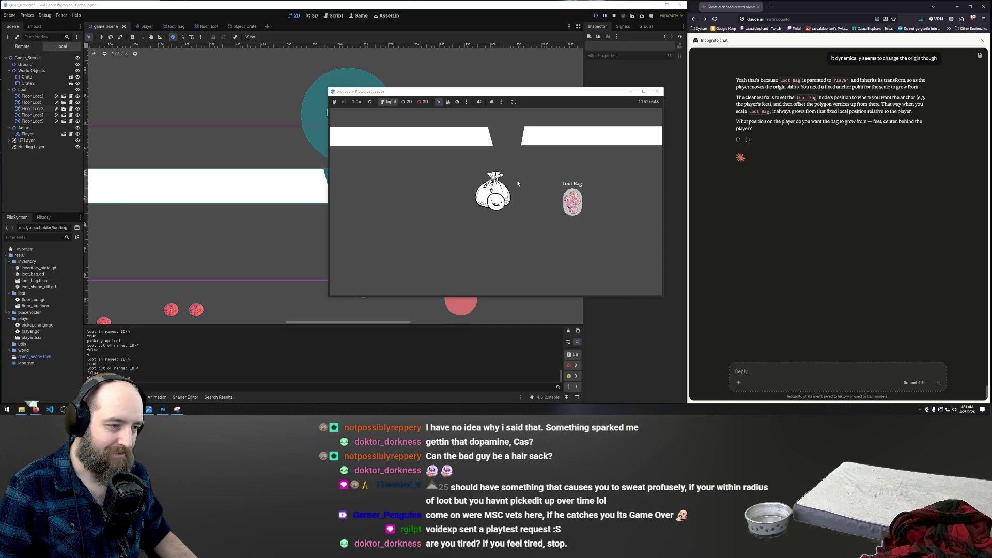
# Step: Move the player upward beneath the platform gap
pyautogui.press('w')
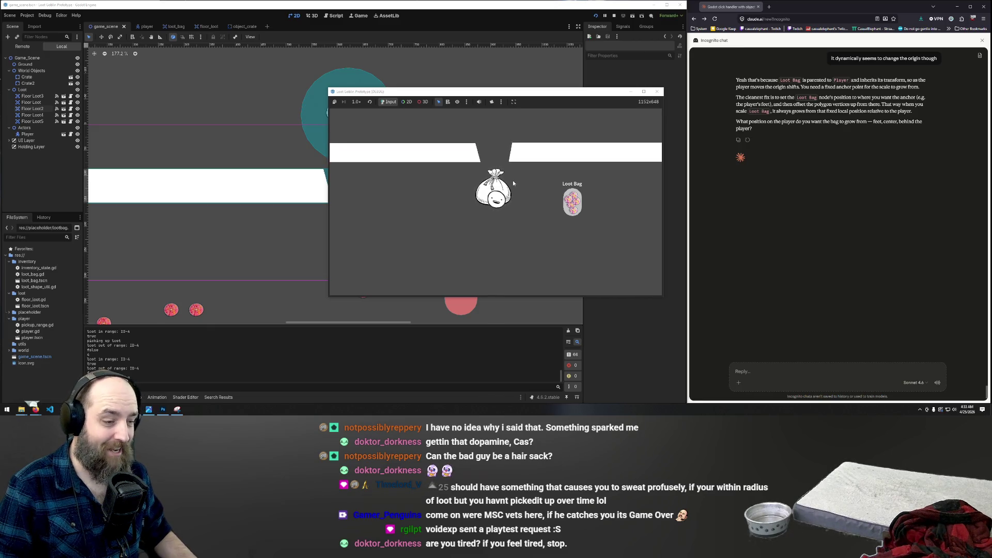
pyautogui.press('w')
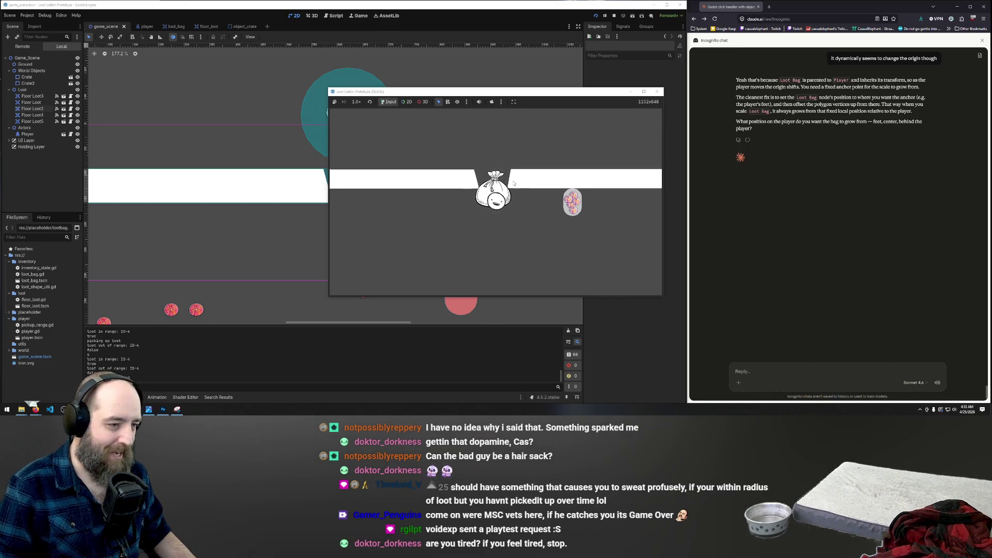
pyautogui.press('s')
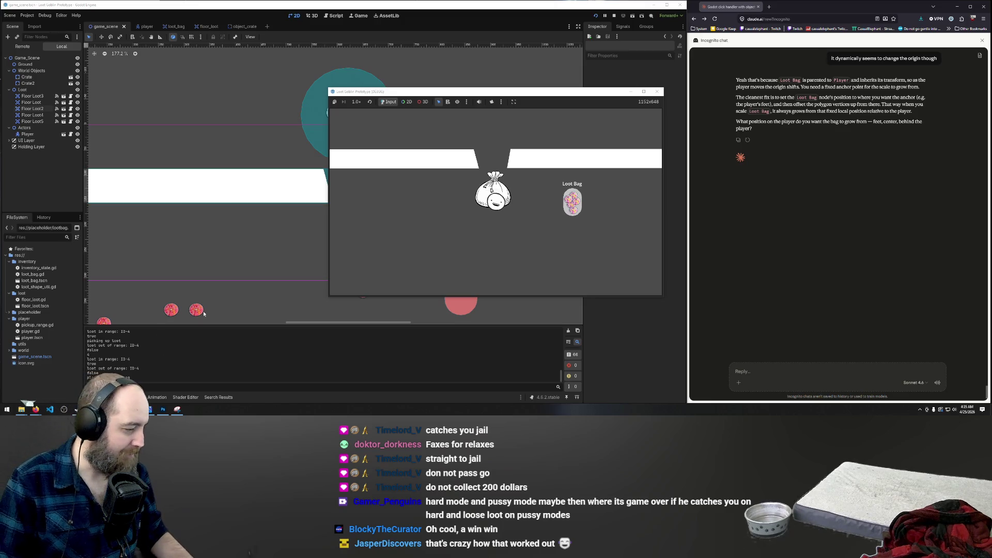
pyautogui.moveTo(99, 409)
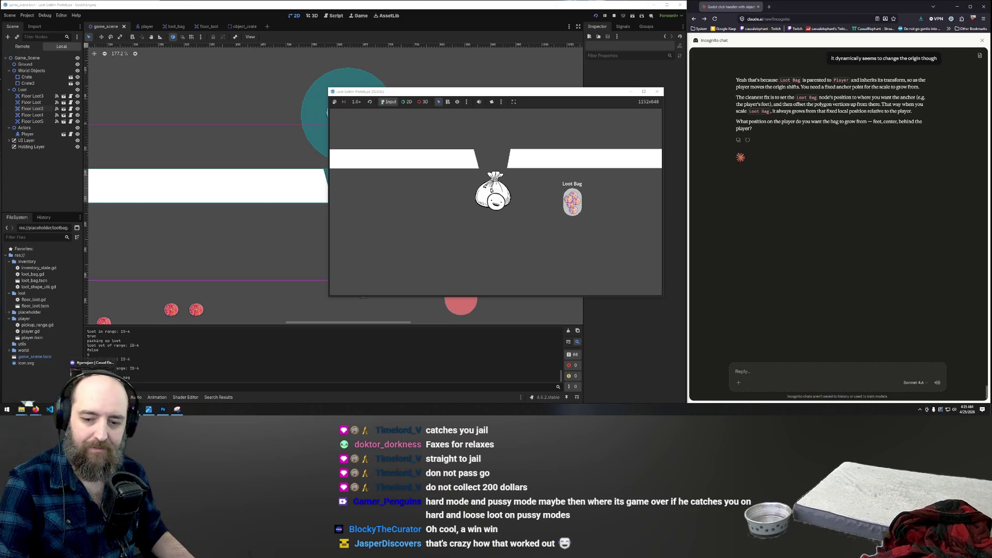
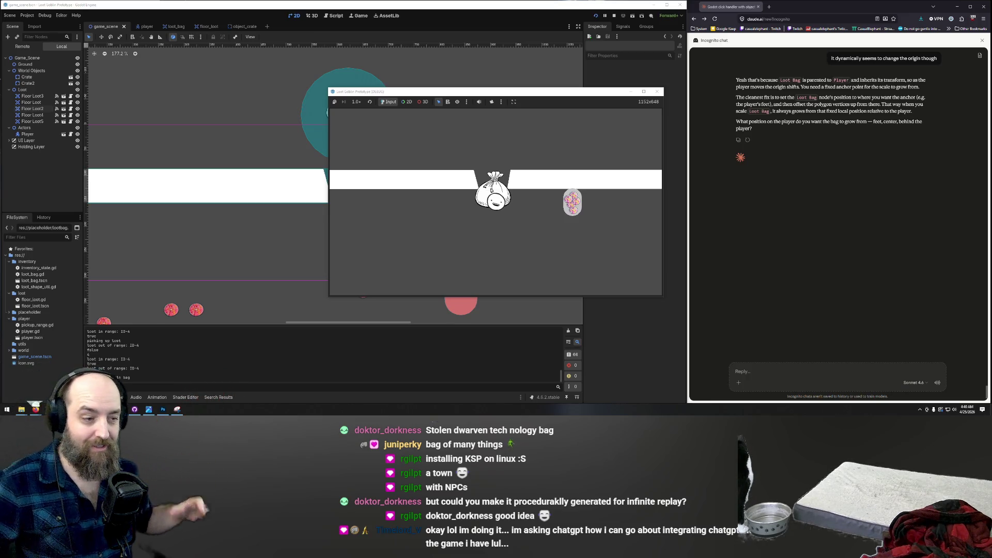
# Step: Drop a loot item from the Loot Bag onto the floor, pick it up, and store it again
pyautogui.press('s')
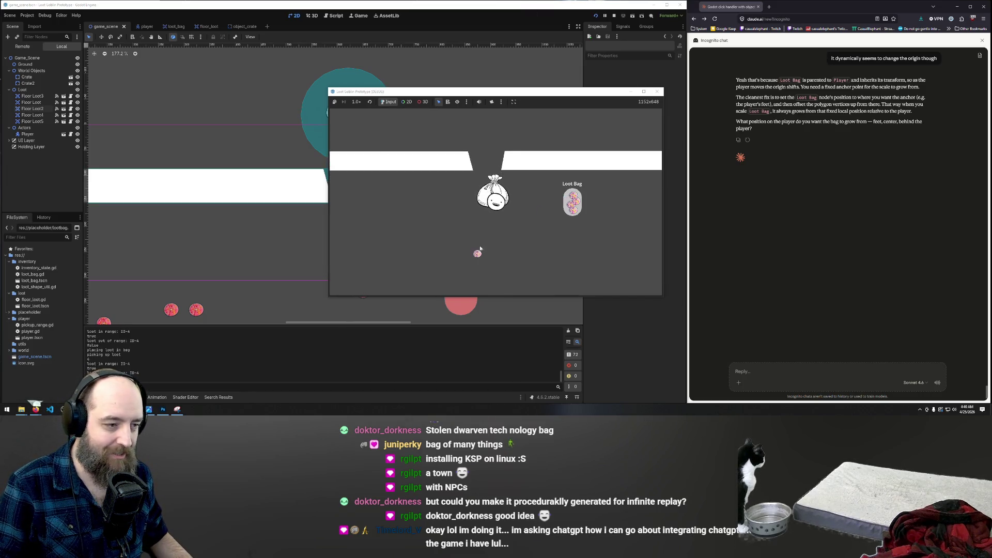
pyautogui.click(475, 249)
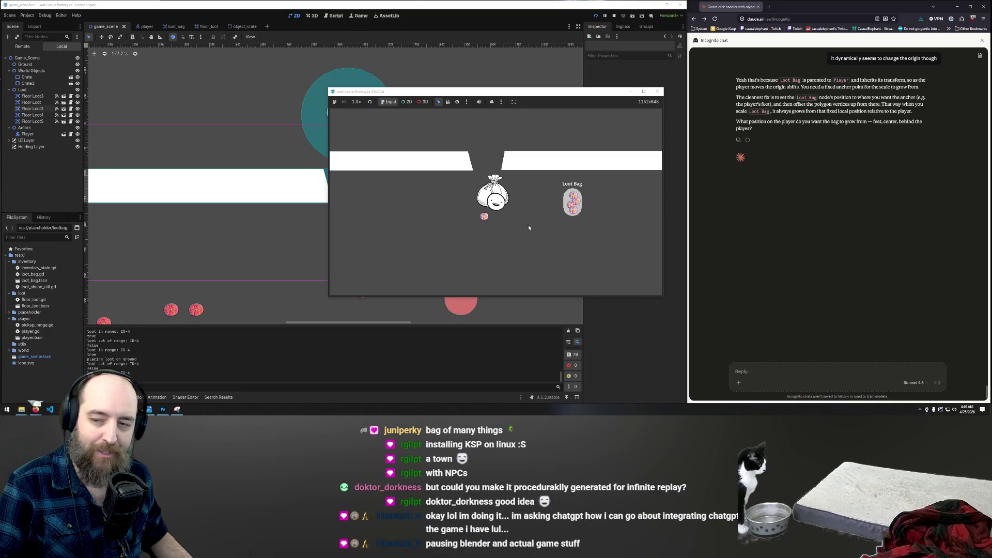
pyautogui.click(485, 216)
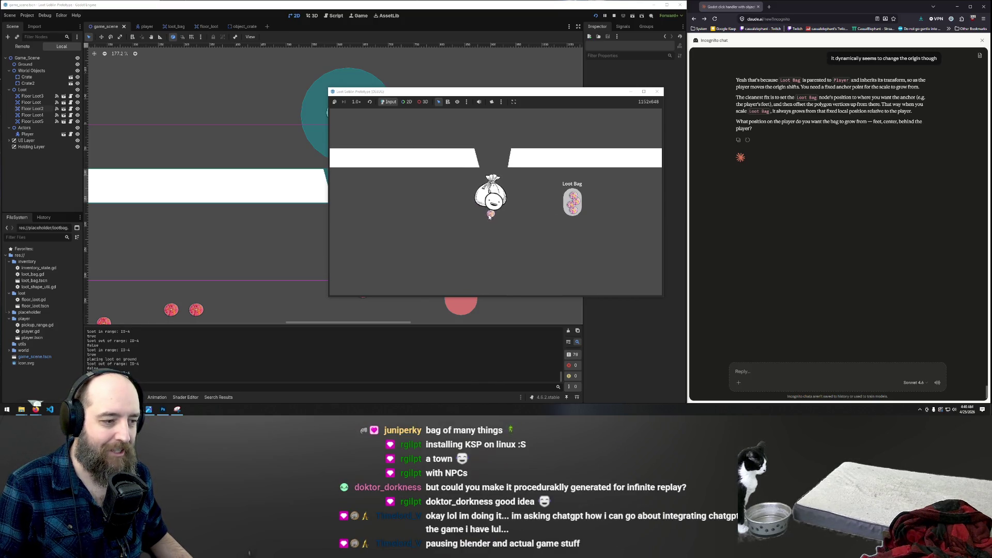
pyautogui.click(568, 201)
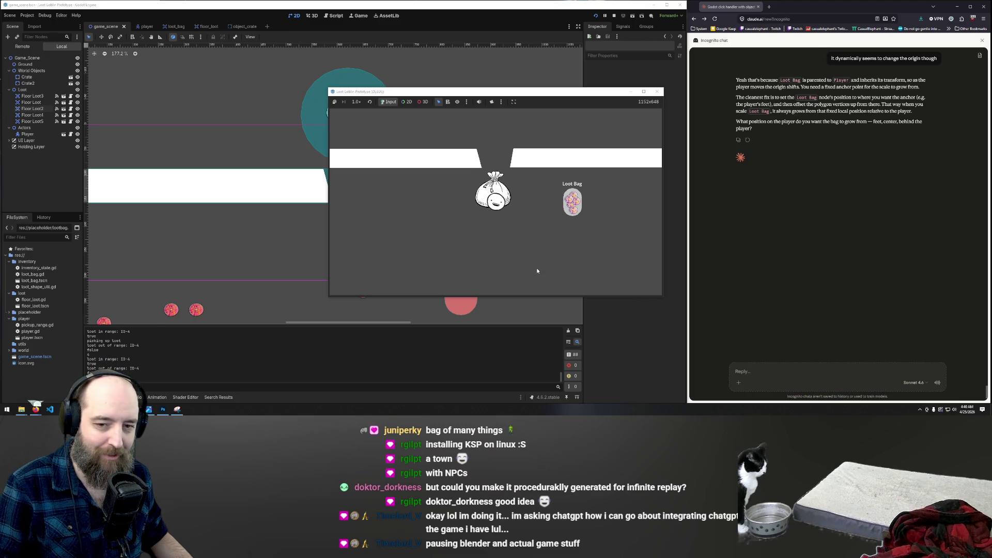
pyautogui.press('s')
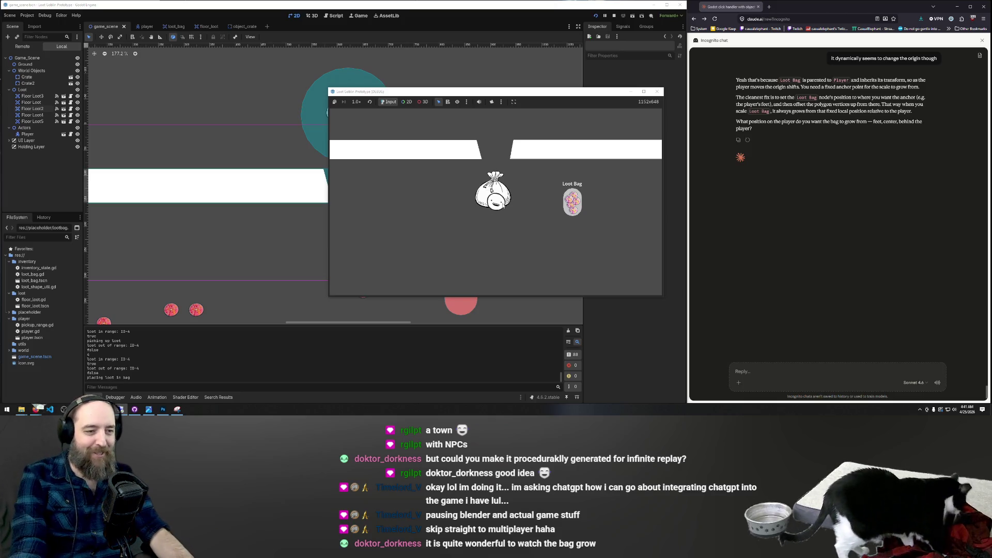
# Step: Take a loot item out of the Loot Bag and return it, twice
pyautogui.click(568, 201)
pyautogui.click(570, 201)
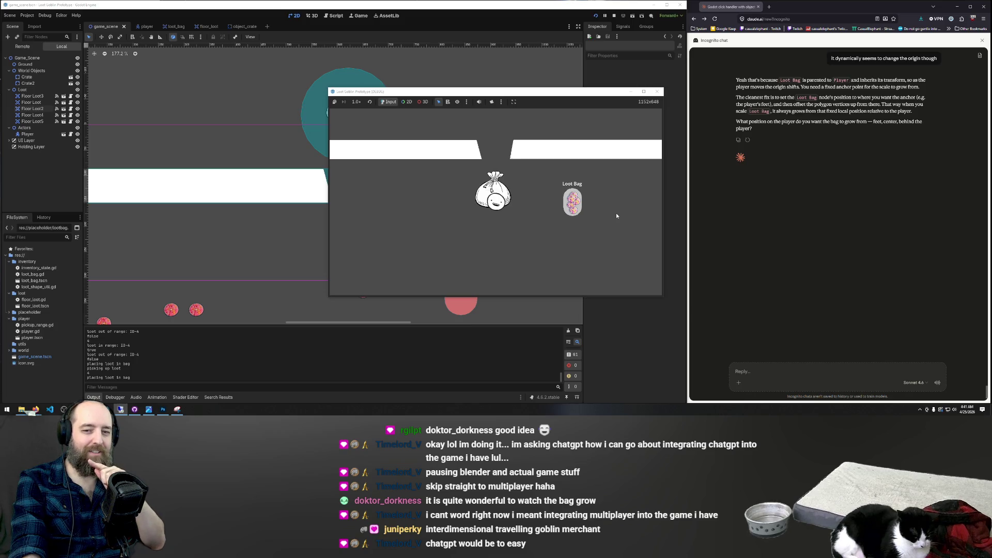
pyautogui.click(570, 212)
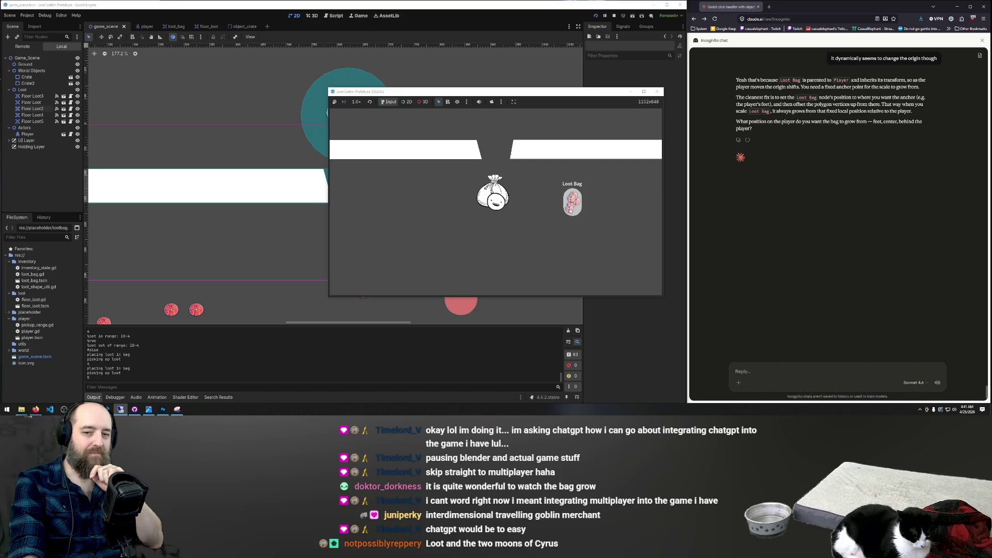
pyautogui.click(571, 208)
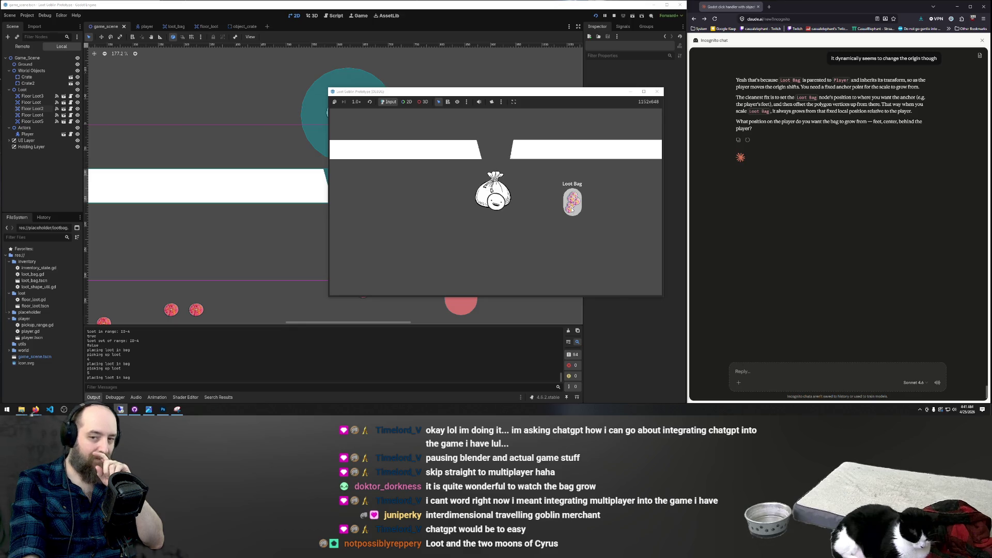
# Step: Pull the bag's remaining loot items out one by one and drop them on the floor beside the player
pyautogui.click(571, 208)
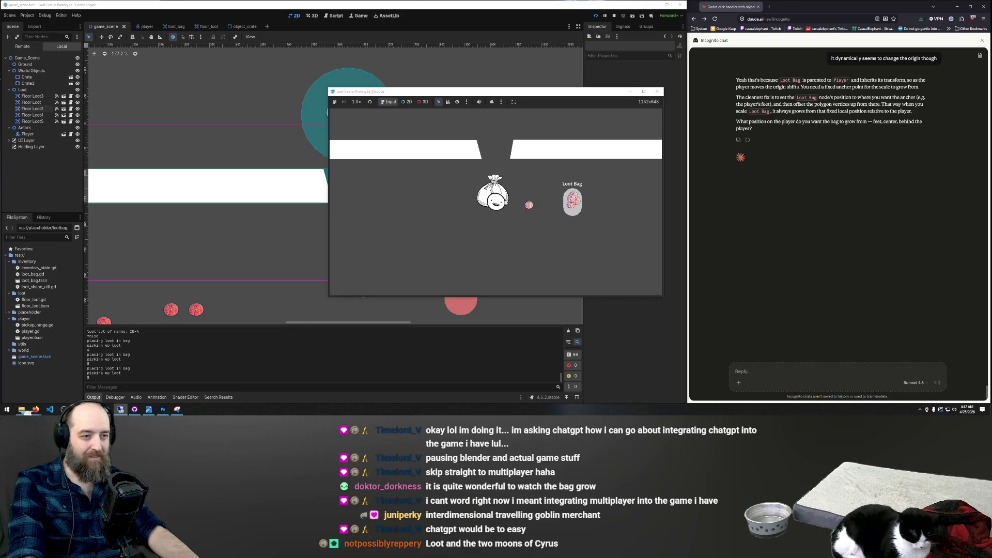
pyautogui.click(528, 205)
pyautogui.click(551, 212)
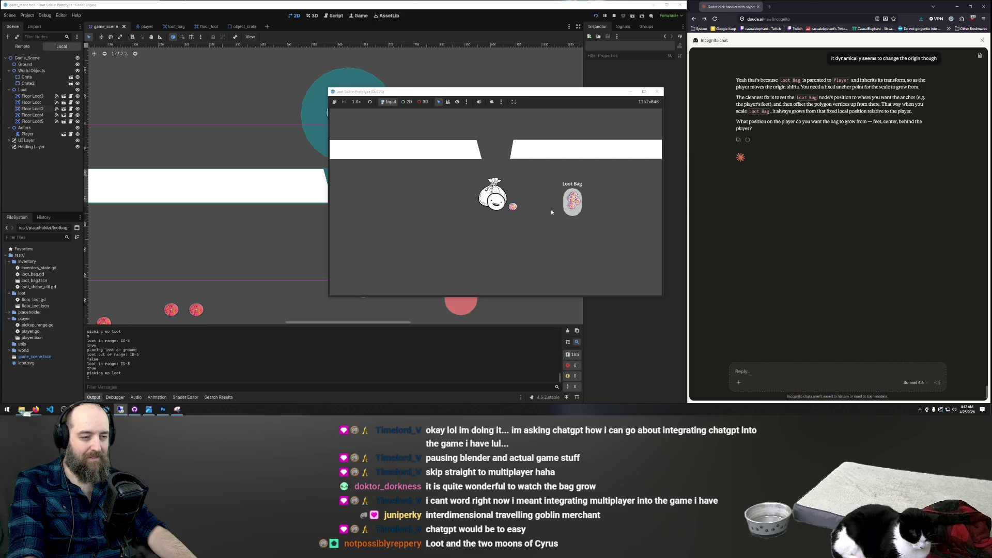
pyautogui.click(574, 201)
pyautogui.click(574, 201)
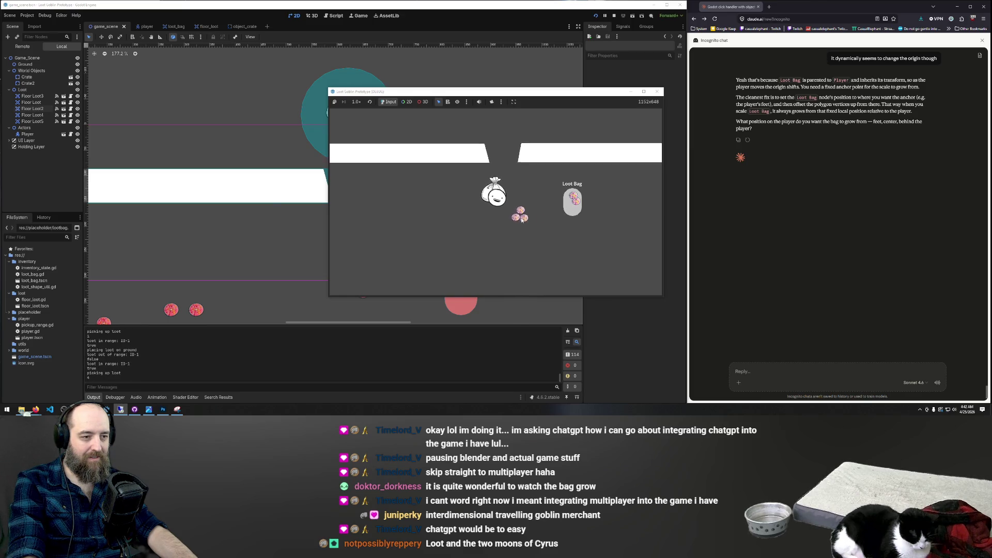
pyautogui.click(566, 200)
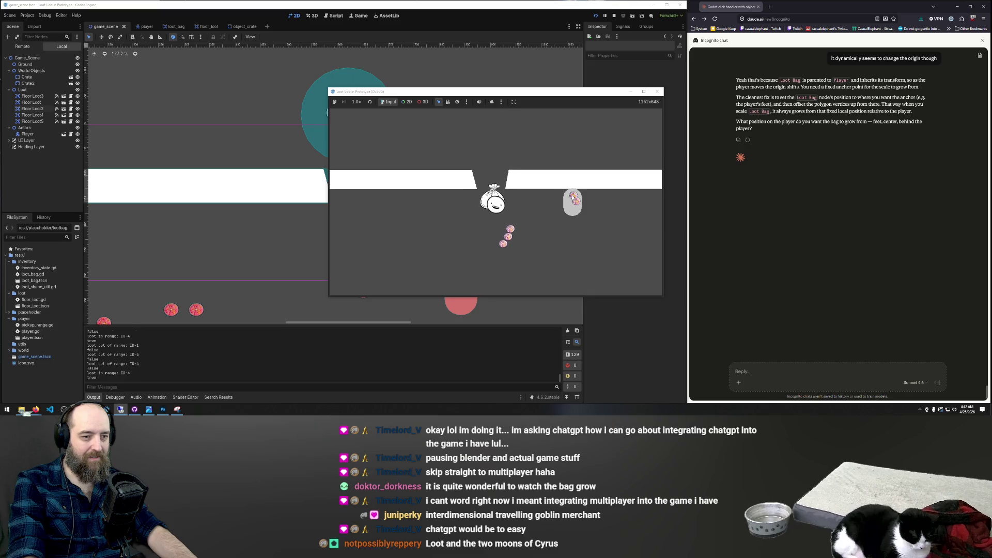
pyautogui.click(566, 200)
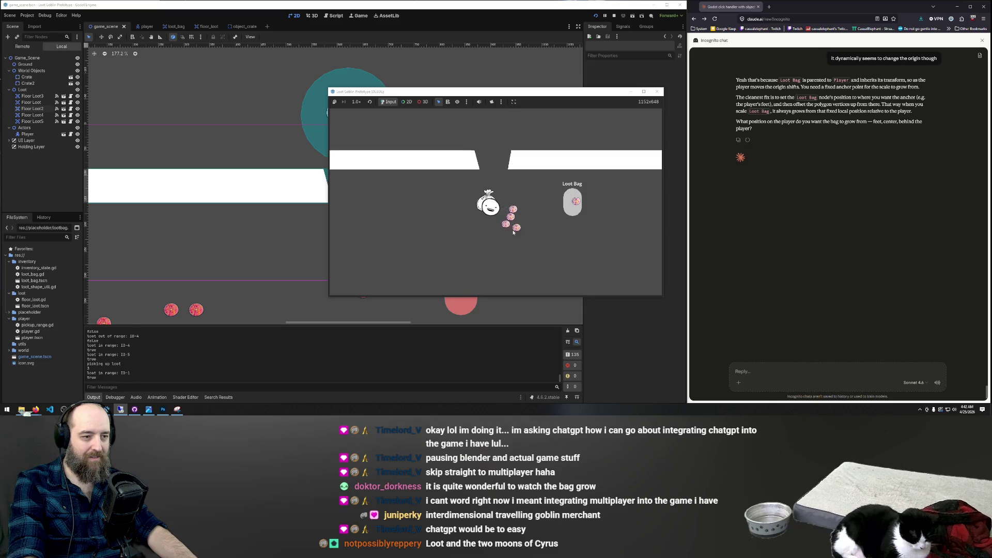
pyautogui.click(573, 203)
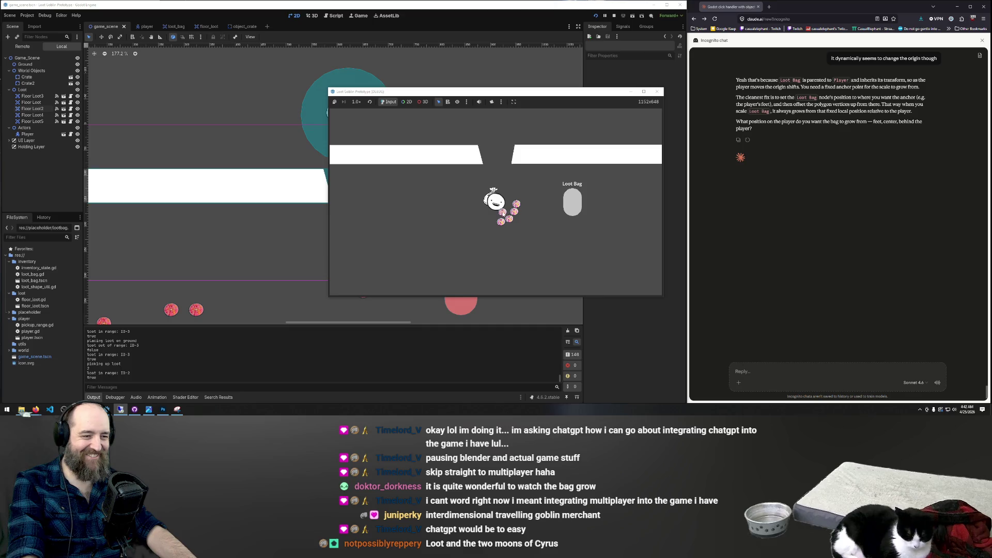
pyautogui.click(503, 212)
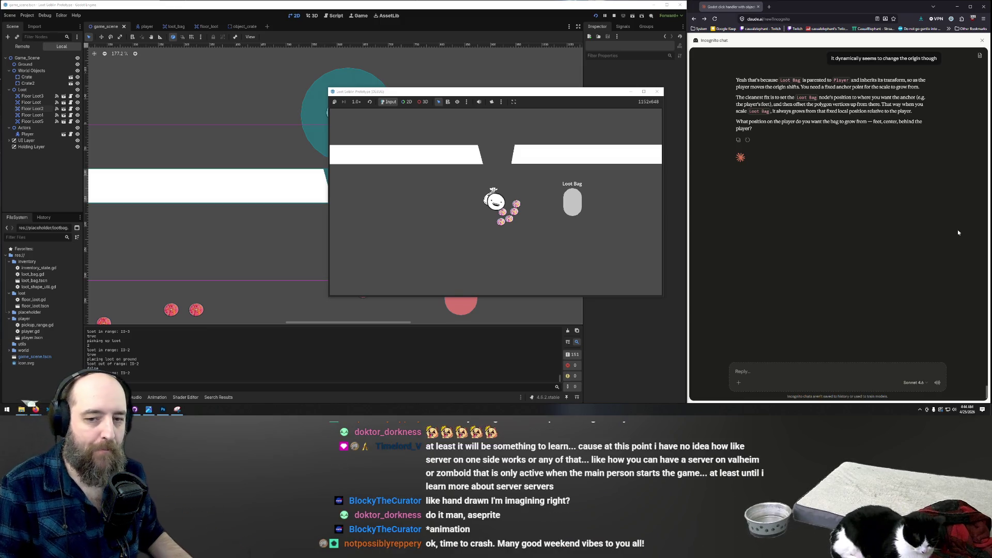
pyautogui.click(497, 199)
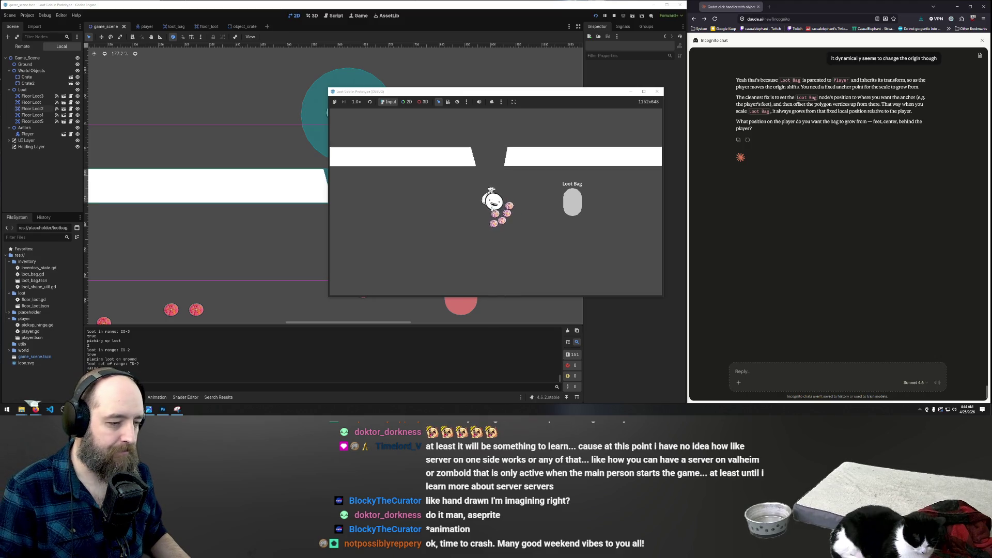
pyautogui.moveTo(497, 199)
pyautogui.mouseDown()
pyautogui.moveTo(586, 201)
pyautogui.moveTo(569, 202)
pyautogui.mouseUp()
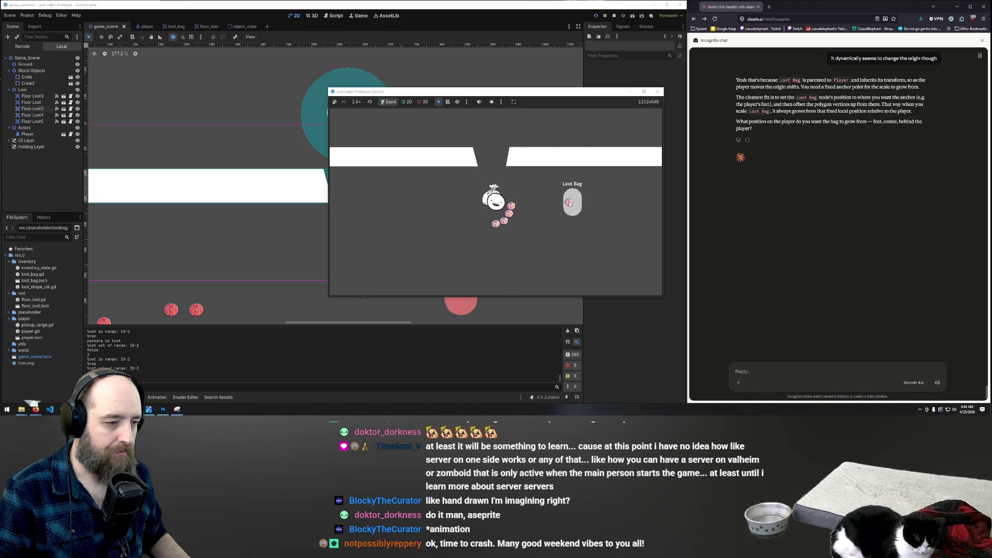
pyautogui.moveTo(496, 224); pyautogui.dragTo(571, 206)
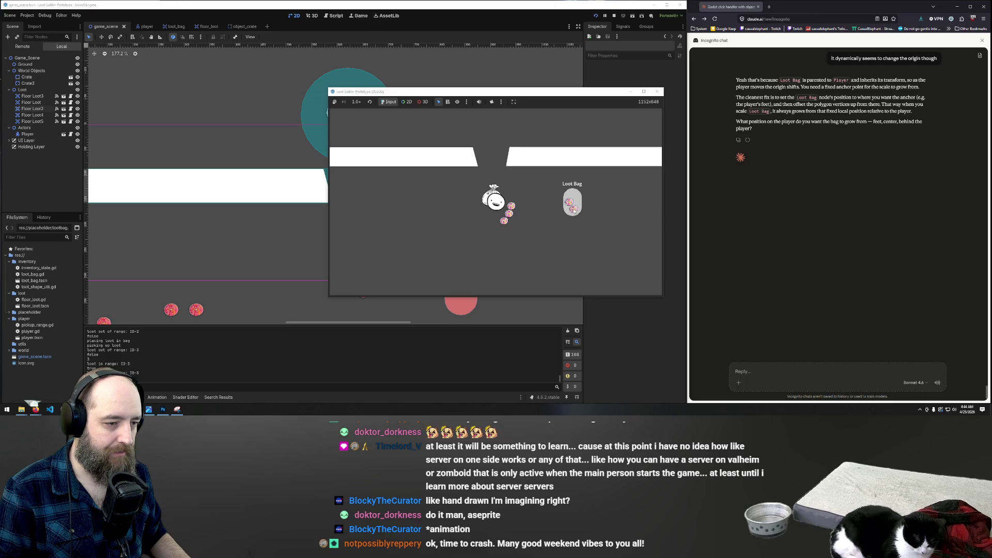
pyautogui.click(506, 223)
pyautogui.moveTo(506, 223); pyautogui.dragTo(575, 195)
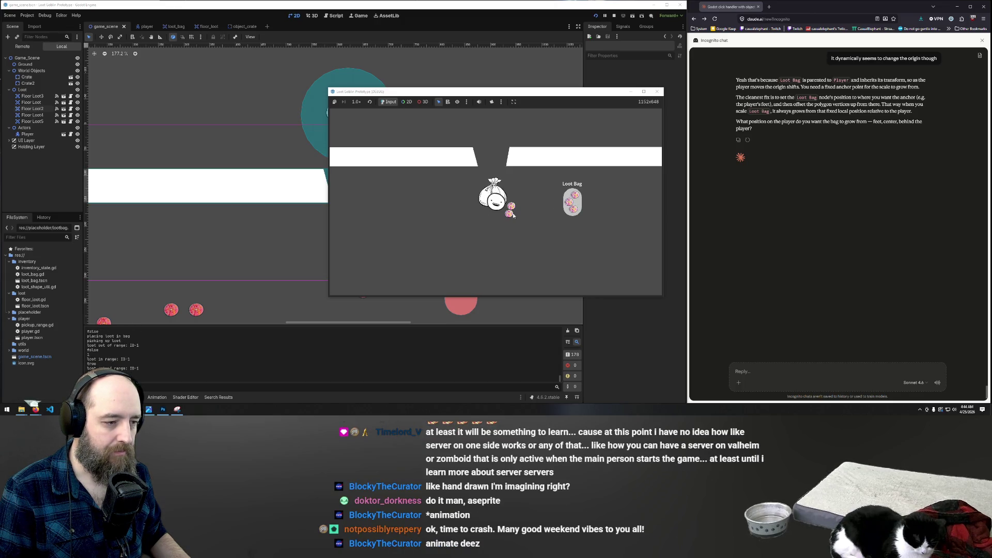
pyautogui.moveTo(513, 215)
pyautogui.mouseDown()
pyautogui.moveTo(505, 206)
pyautogui.moveTo(571, 201)
pyautogui.mouseUp()
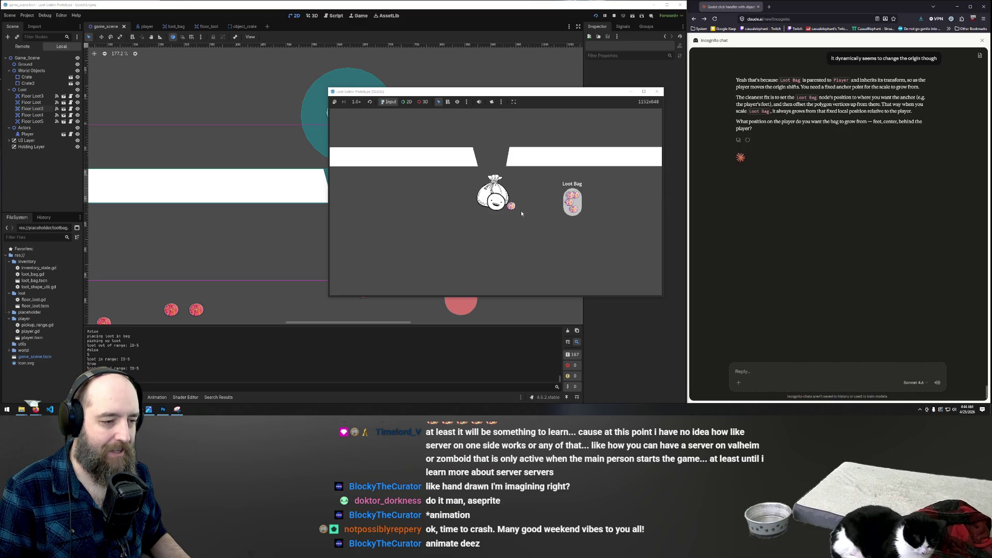
pyautogui.moveTo(511, 206); pyautogui.dragTo(573, 205)
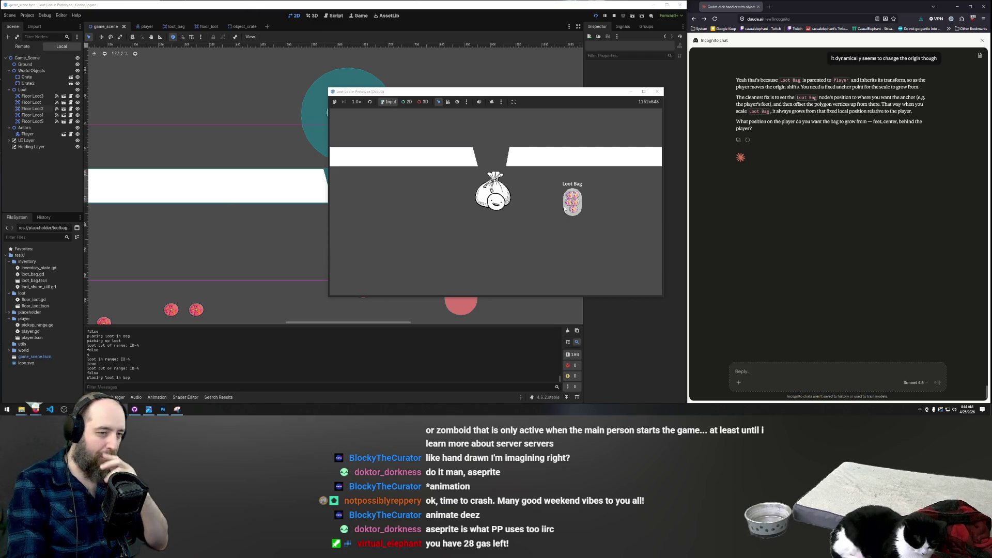
pyautogui.moveTo(573, 208)
pyautogui.mouseDown()
pyautogui.moveTo(526, 214)
pyautogui.moveTo(542, 217)
pyautogui.moveTo(550, 199)
pyautogui.moveTo(572, 211)
pyautogui.mouseUp()
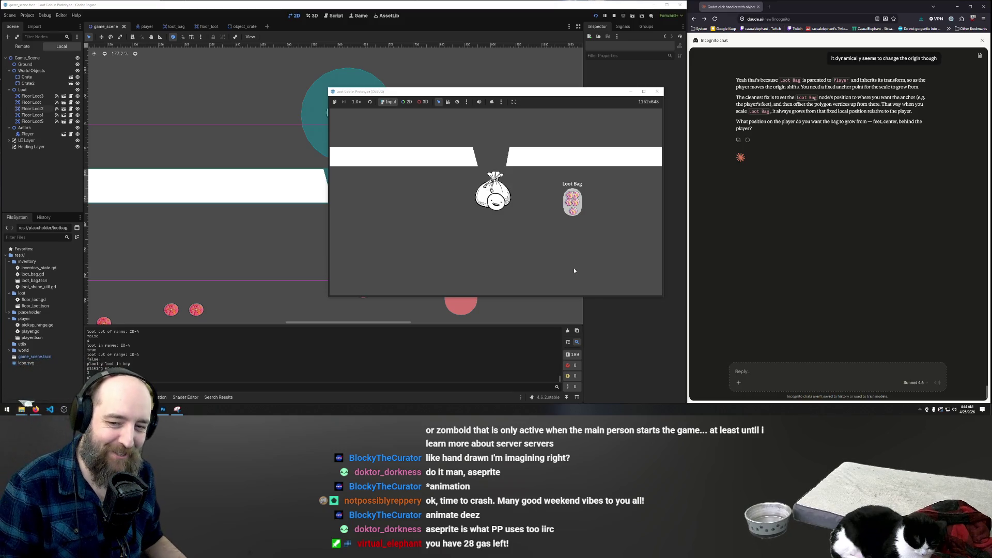
pyautogui.click(573, 211)
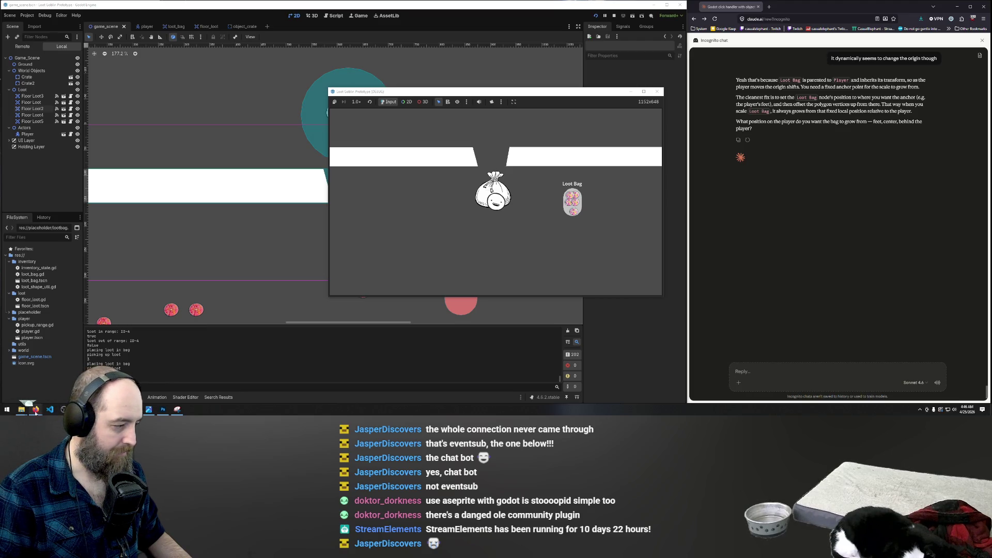
pyautogui.moveTo(36, 409)
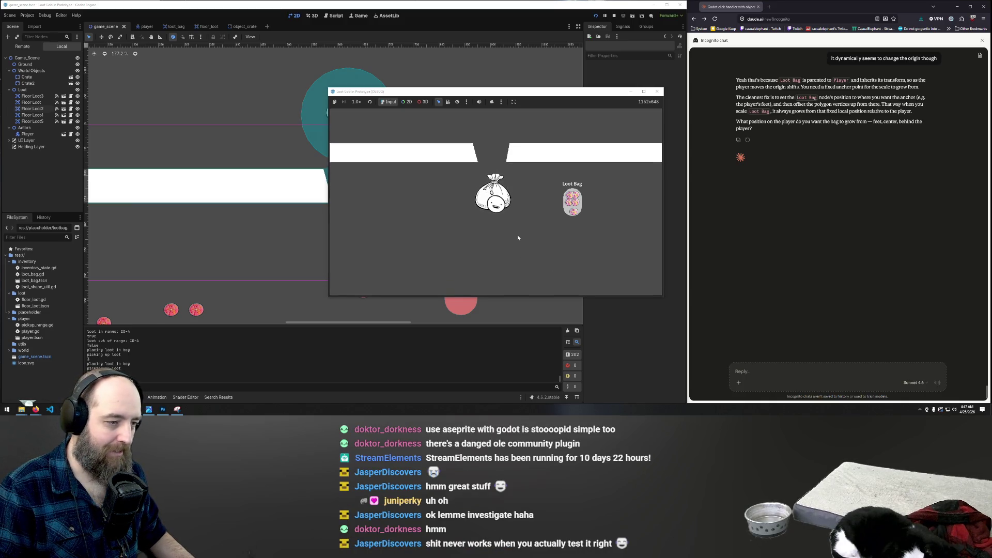
# Step: Move three loot items from the Loot Bag onto the floor beside the player, then return to the editor
pyautogui.moveTo(572, 215); pyautogui.dragTo(514, 205)
pyautogui.click(570, 206)
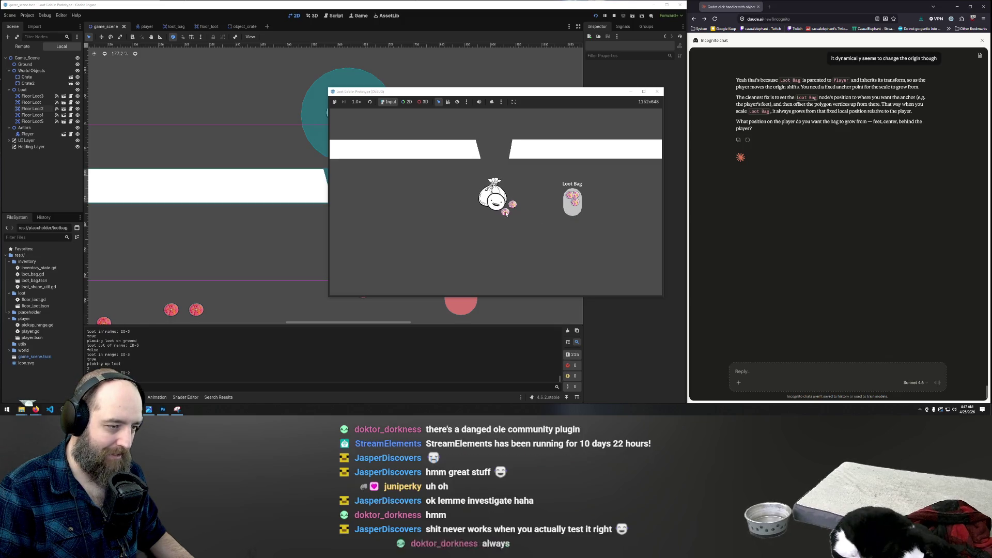
pyautogui.moveTo(577, 203)
pyautogui.mouseDown()
pyautogui.moveTo(476, 220)
pyautogui.moveTo(495, 217)
pyautogui.mouseUp()
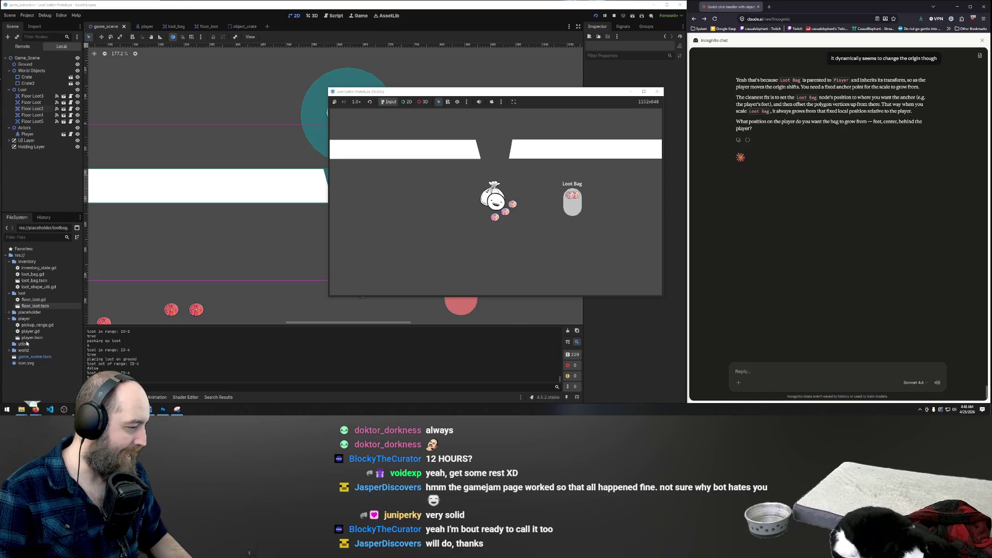
pyautogui.click(49, 183)
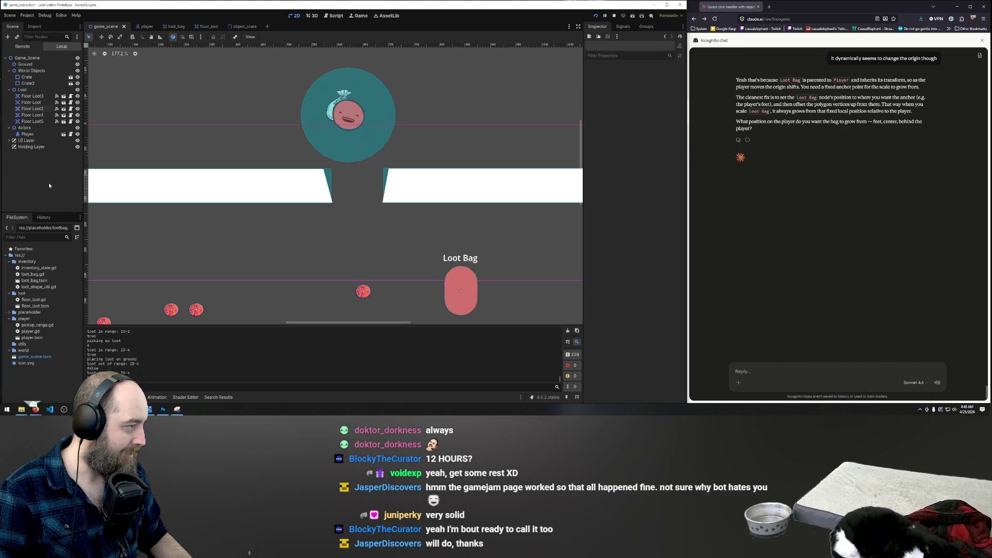
# Step: Create a new scene with a Node2D root and add a Sprite2D child
pyautogui.click(267, 27)
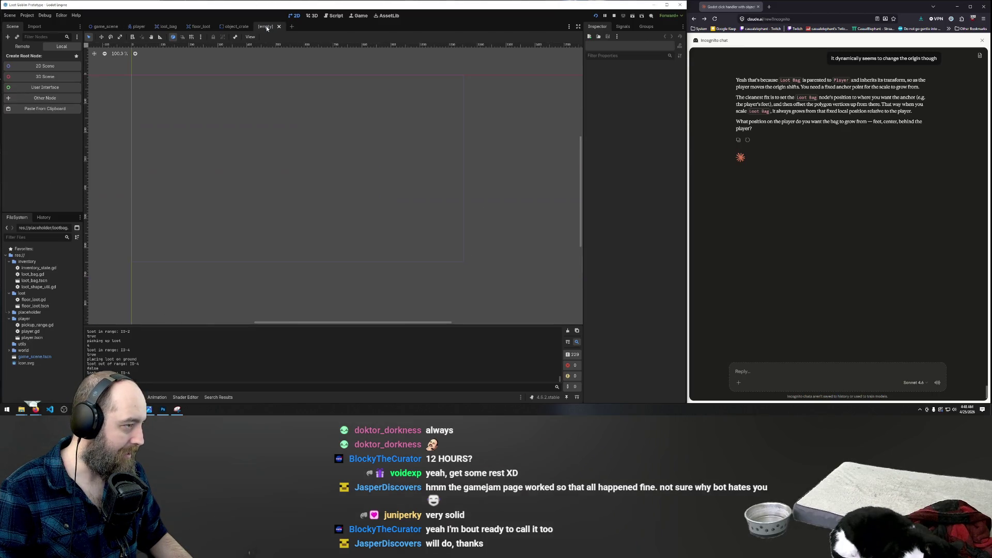
pyautogui.click(33, 67)
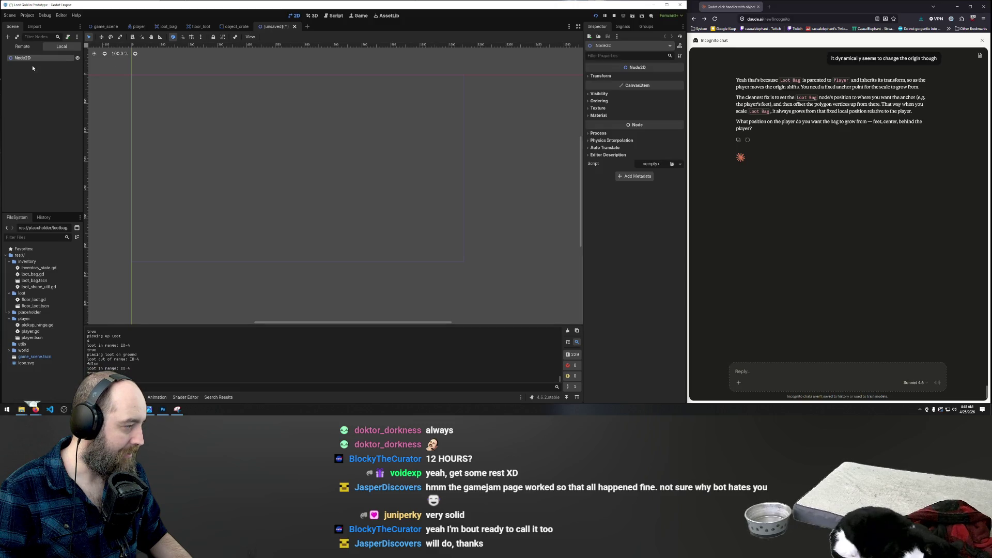
pyautogui.rightClick(36, 61)
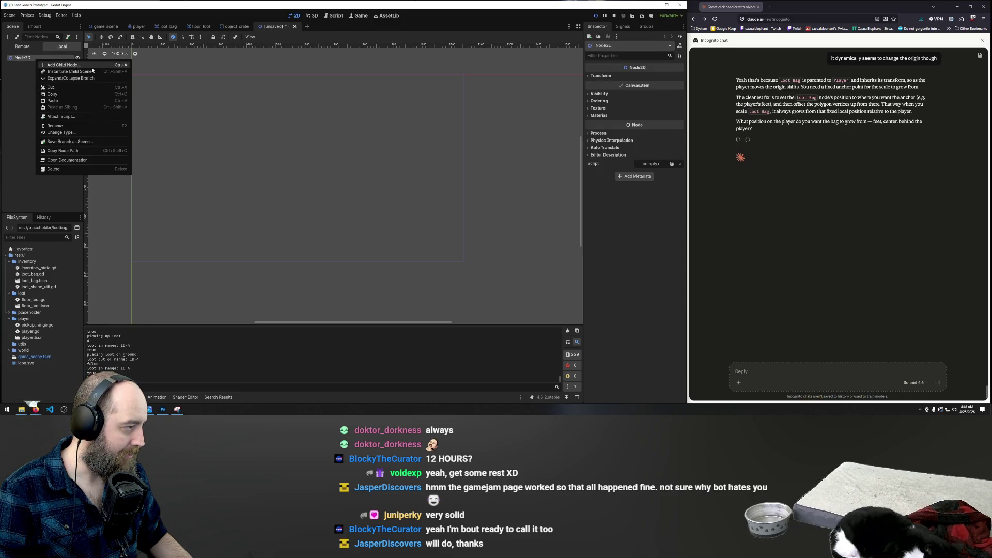
pyautogui.click(63, 65)
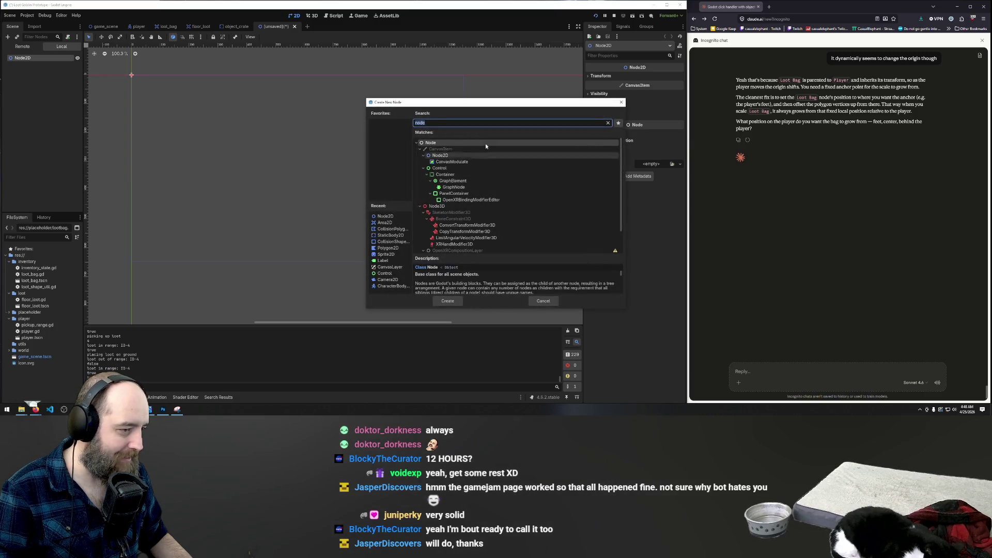
pyautogui.write('sprite')
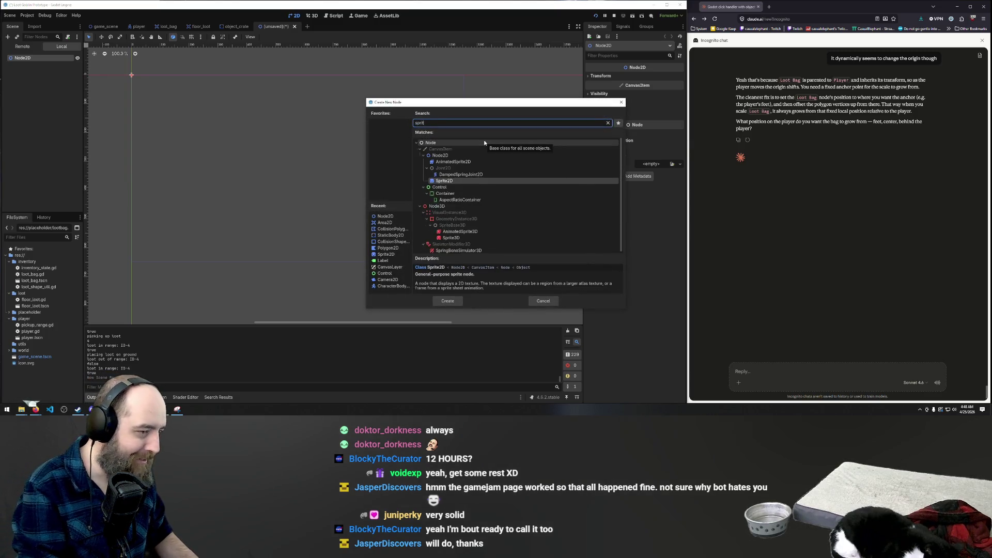
pyautogui.doubleClick(444, 168)
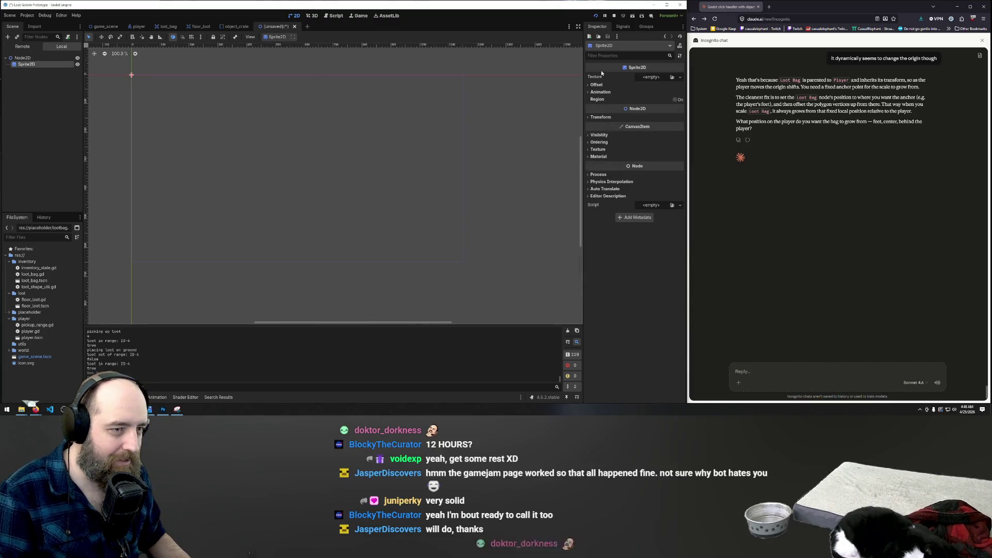
# Step: Set the Sprite2D texture to the cap-and-sunglasses face image via Quick Load
pyautogui.click(661, 78)
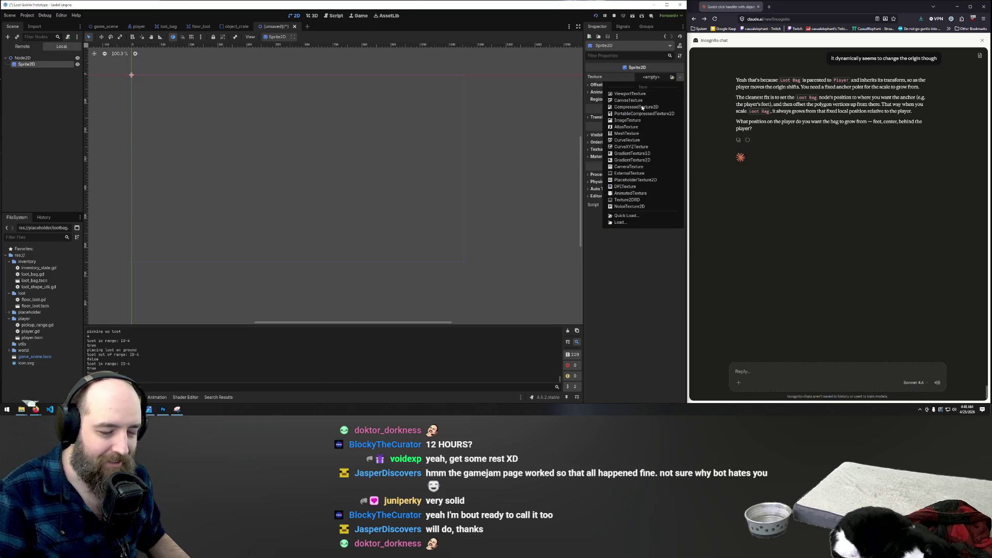
pyautogui.click(625, 215)
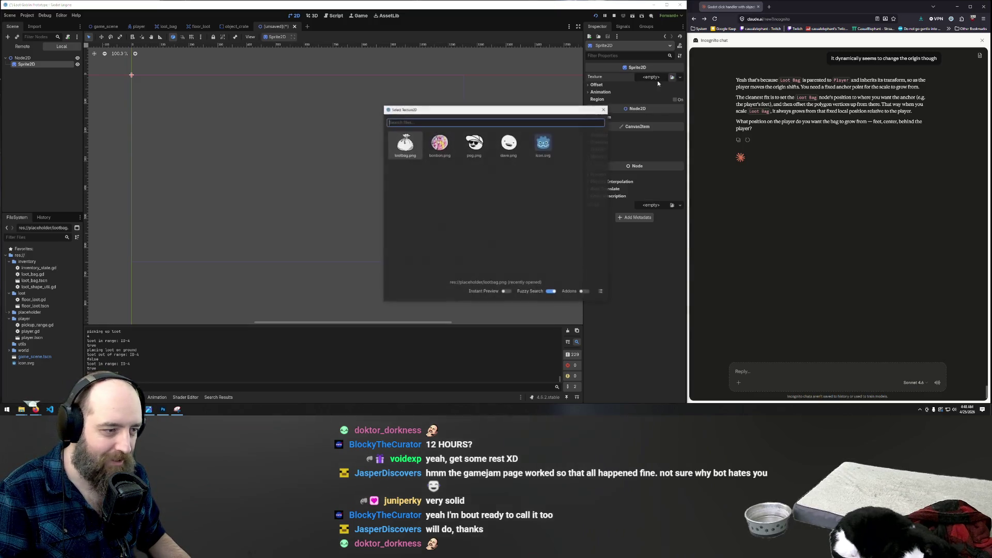
pyautogui.doubleClick(474, 147)
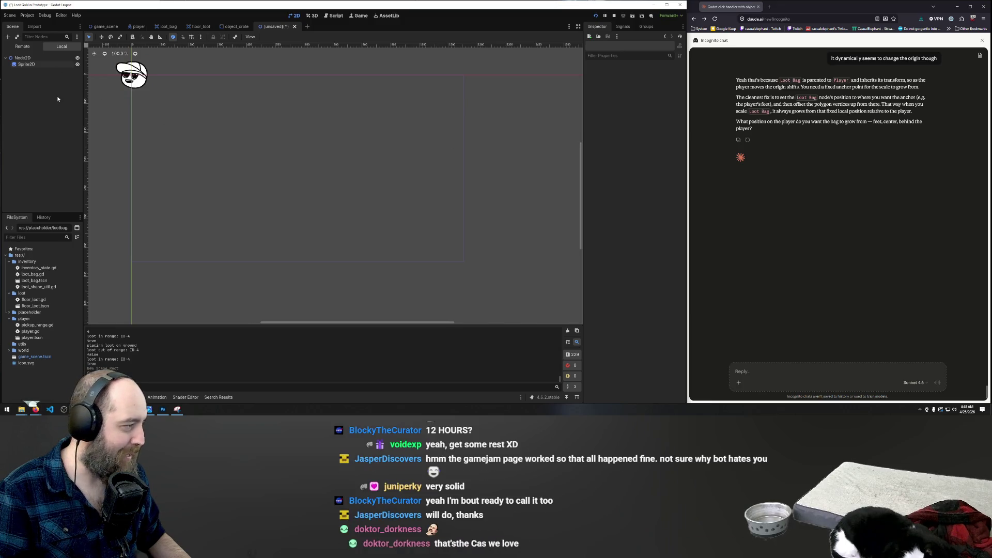
# Step: Rename the root node to Guard and start saving the scene
pyautogui.rightClick(278, 27)
pyautogui.doubleClick(23, 57)
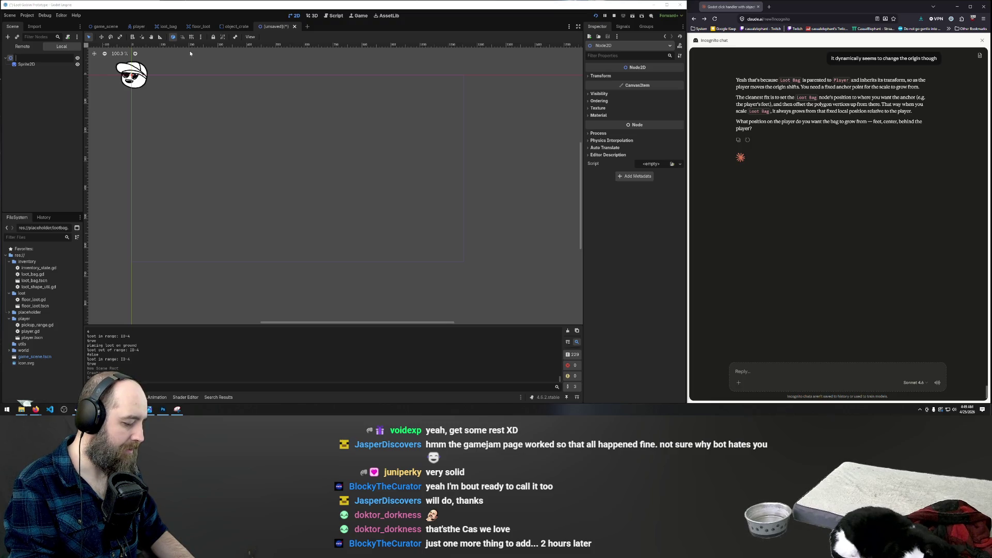
pyautogui.write('Guard')
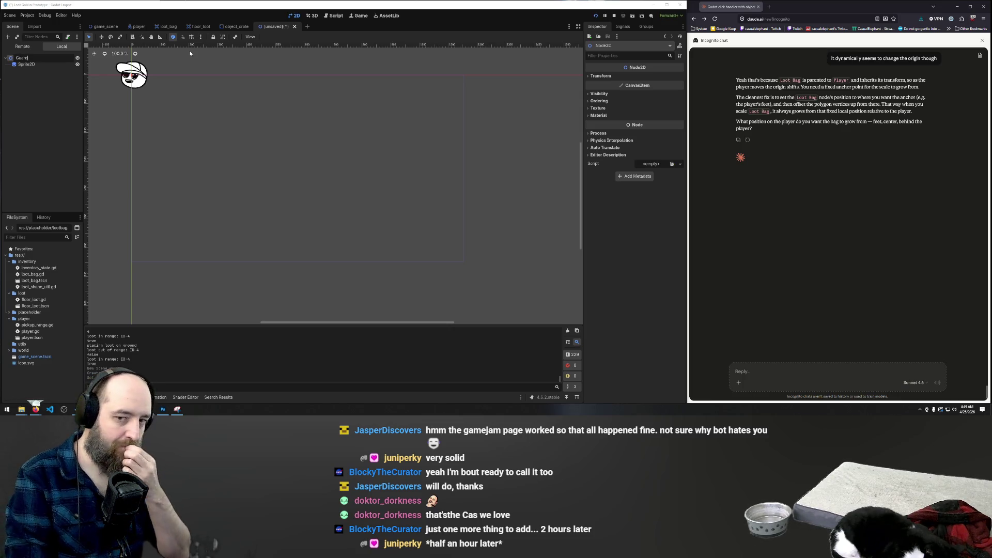
pyautogui.press('Return')
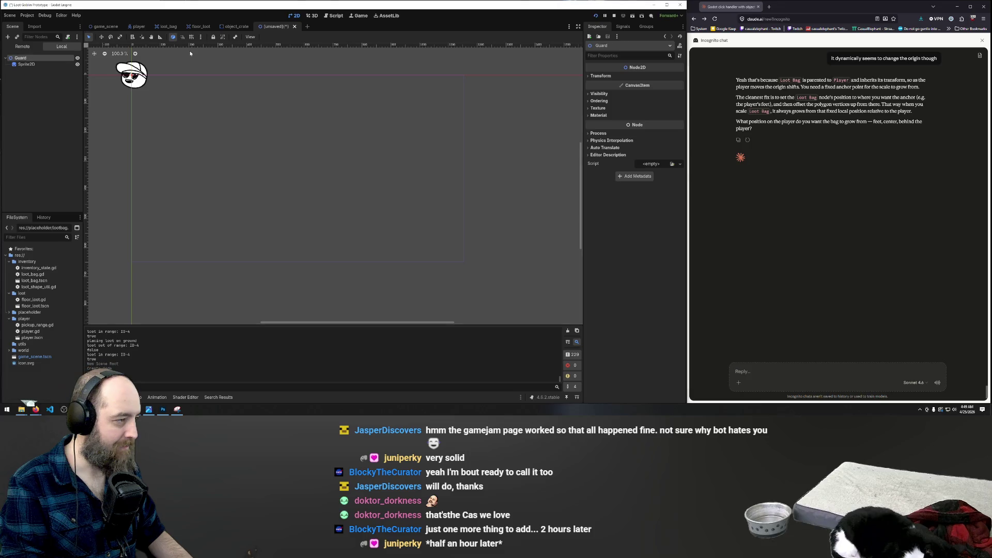
pyautogui.click(168, 108)
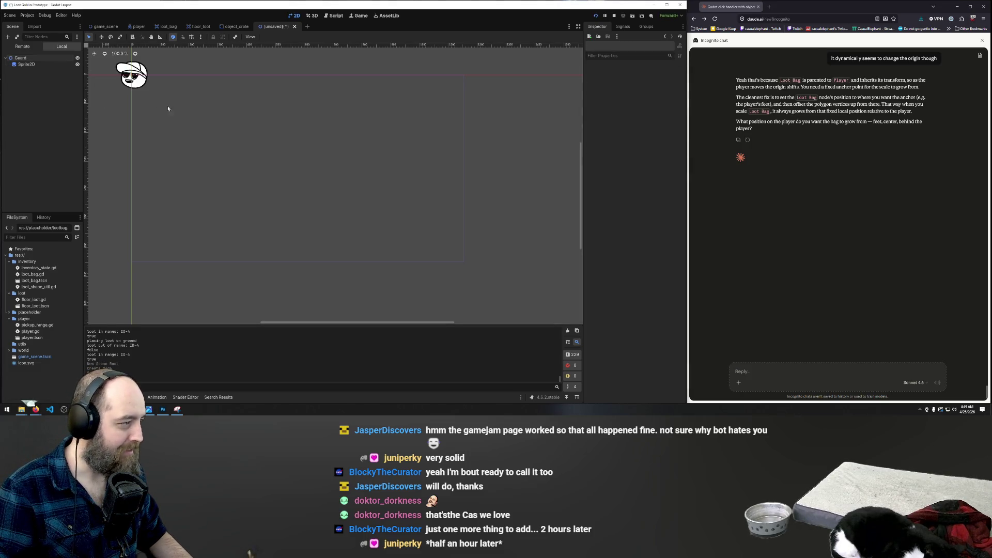
pyautogui.hotkey('ctrl', 's')
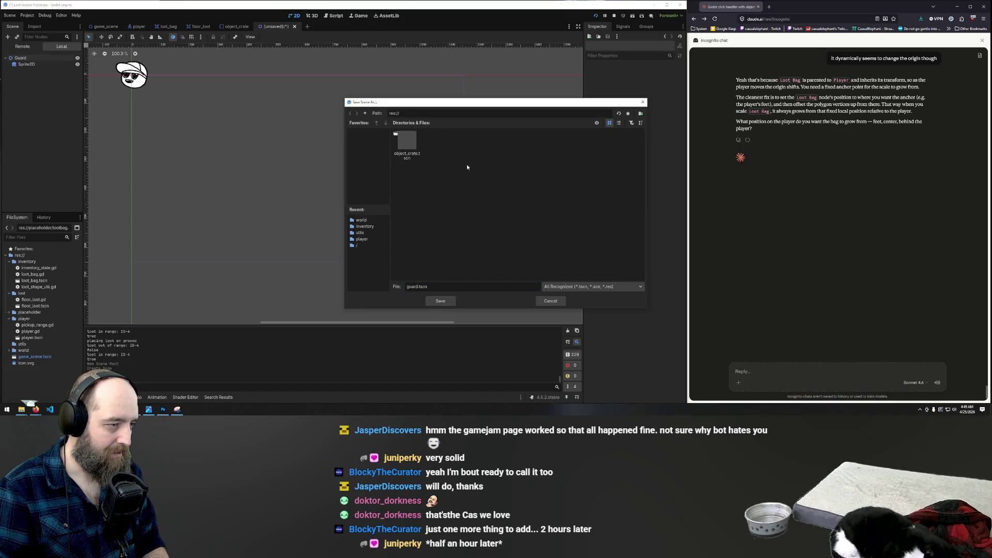
# Step: Create an NPC folder under res:// and save the scene there as guard.tscn
pyautogui.click(367, 113)
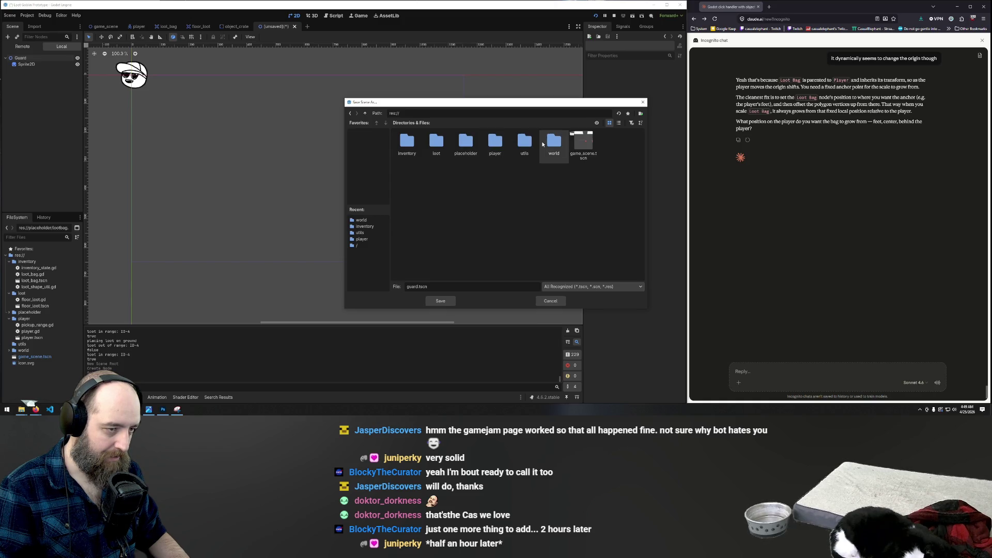
pyautogui.rightClick(618, 163)
pyautogui.click(646, 169)
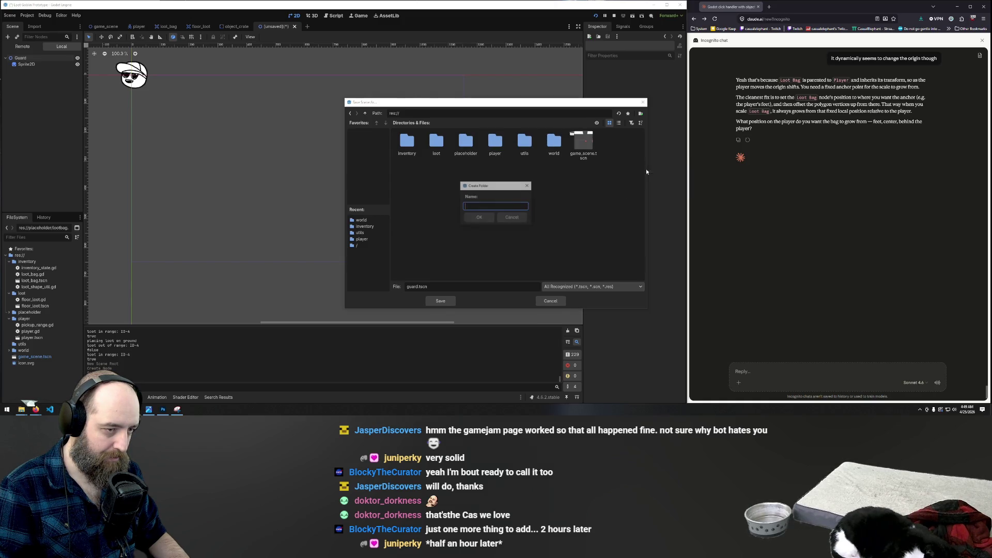
pyautogui.write('NPC')
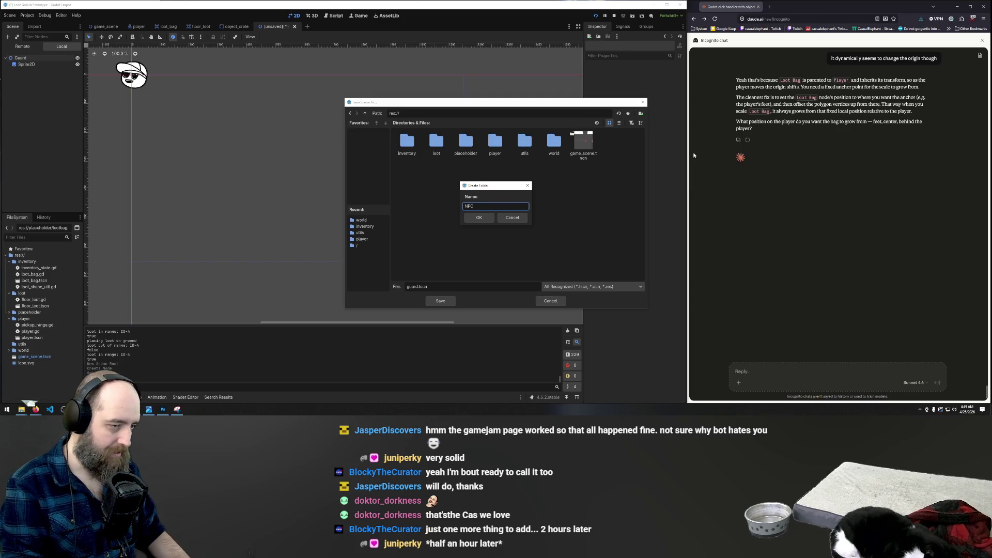
pyautogui.press('Return')
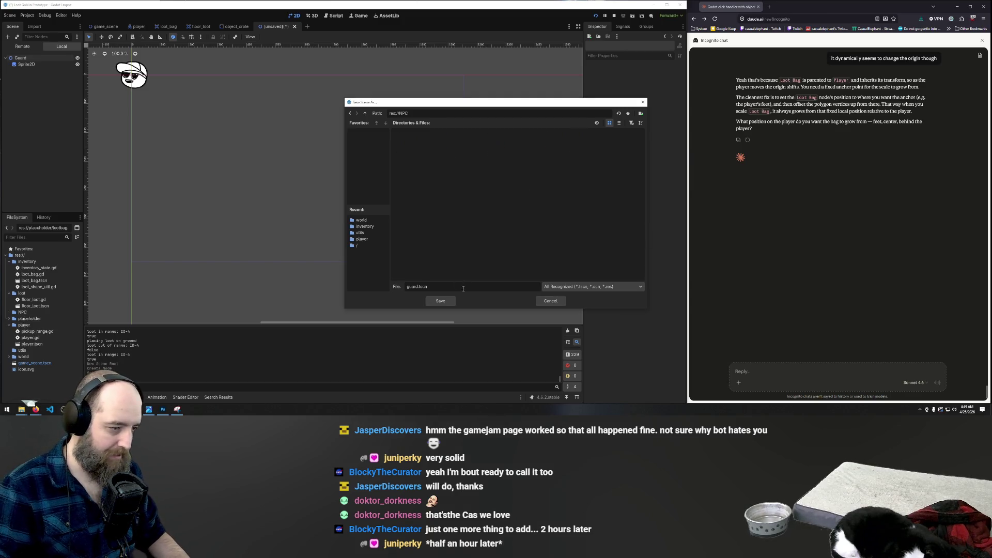
pyautogui.click(441, 301)
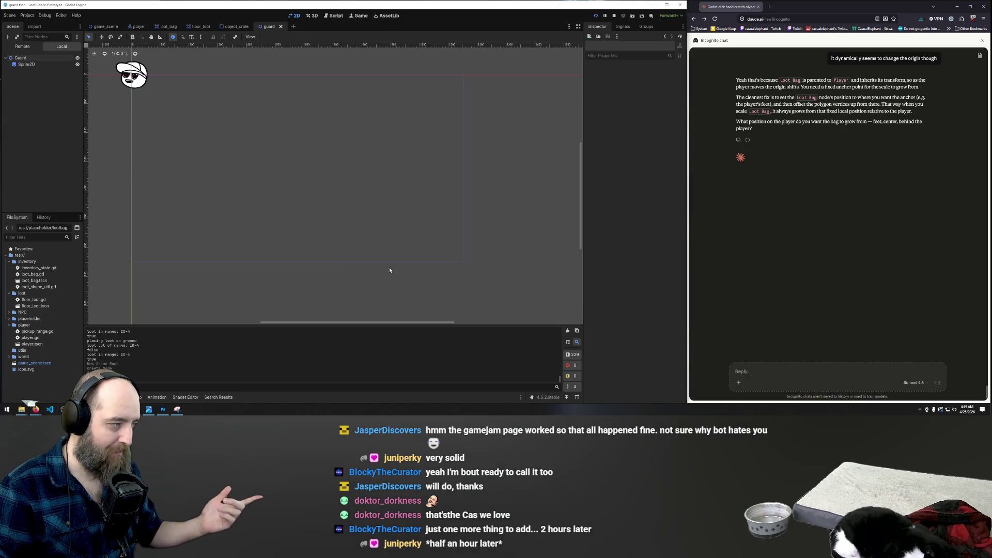
# Step: Switch back to the game_scene tab
pyautogui.scroll(5, 223, 109)
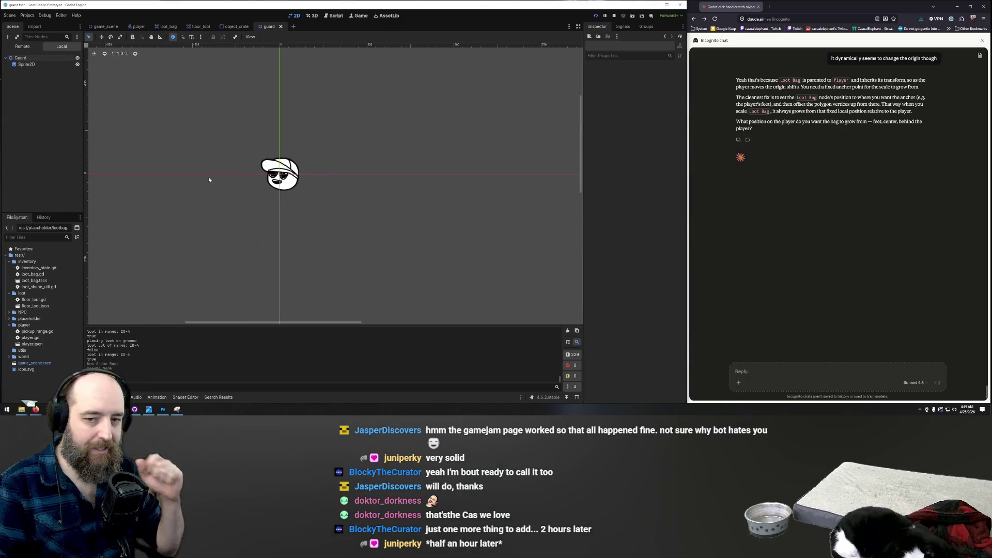
pyautogui.scroll(3, 221, 196)
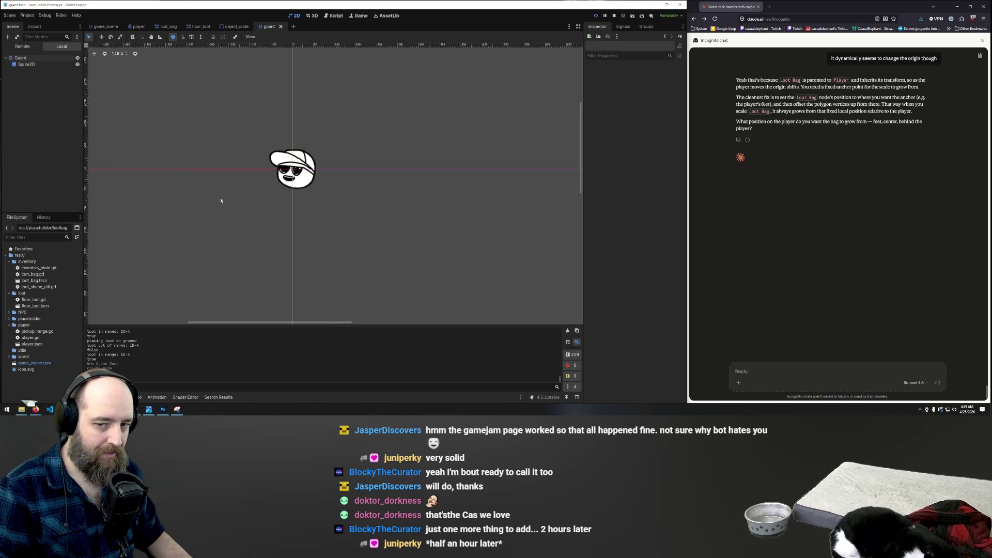
pyautogui.scroll(-1, 280, 173)
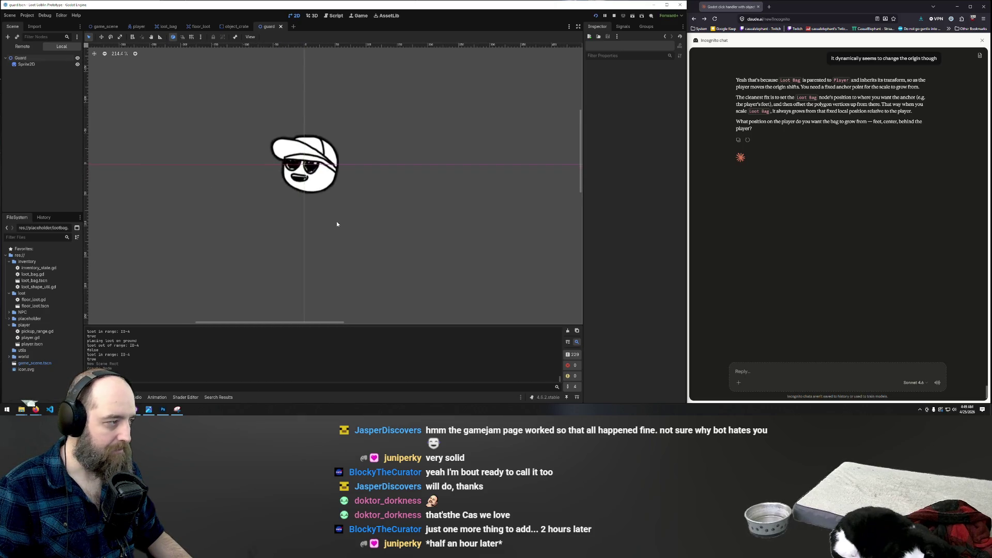
pyautogui.click(102, 26)
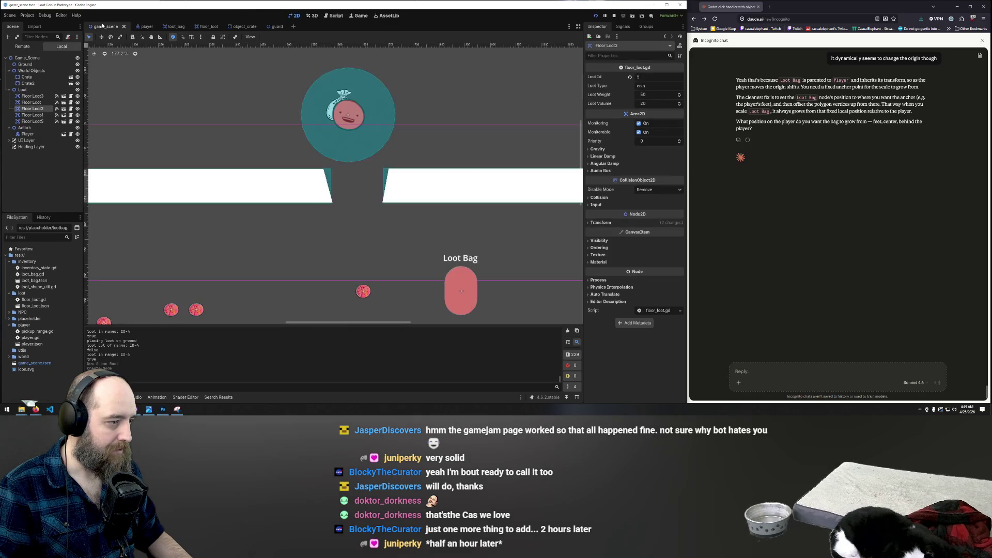
# Step: Instantiate guard.tscn on the game_scene canvas below the loot orbs, then reopen the guard scene
pyautogui.scroll(-8, 346, 126)
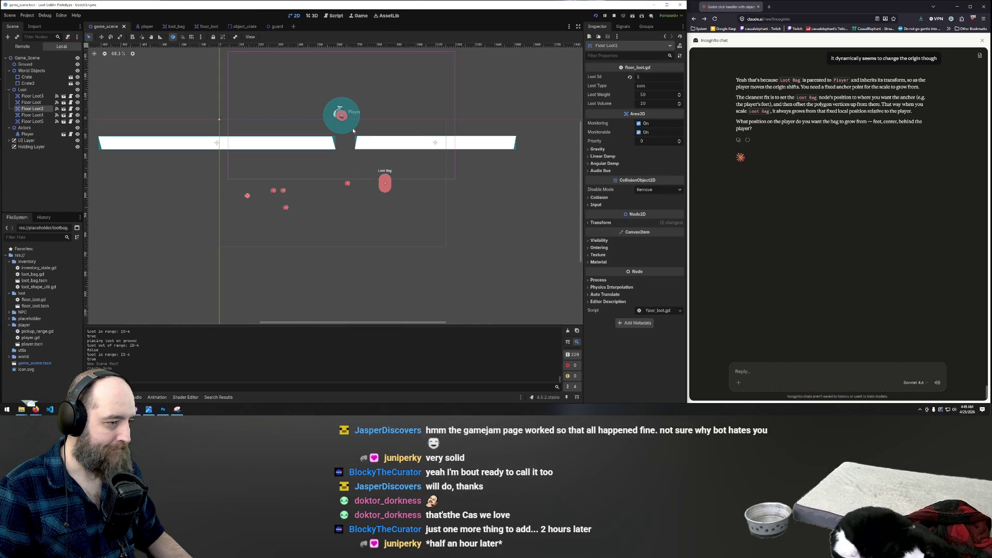
pyautogui.scroll(-1, 353, 128)
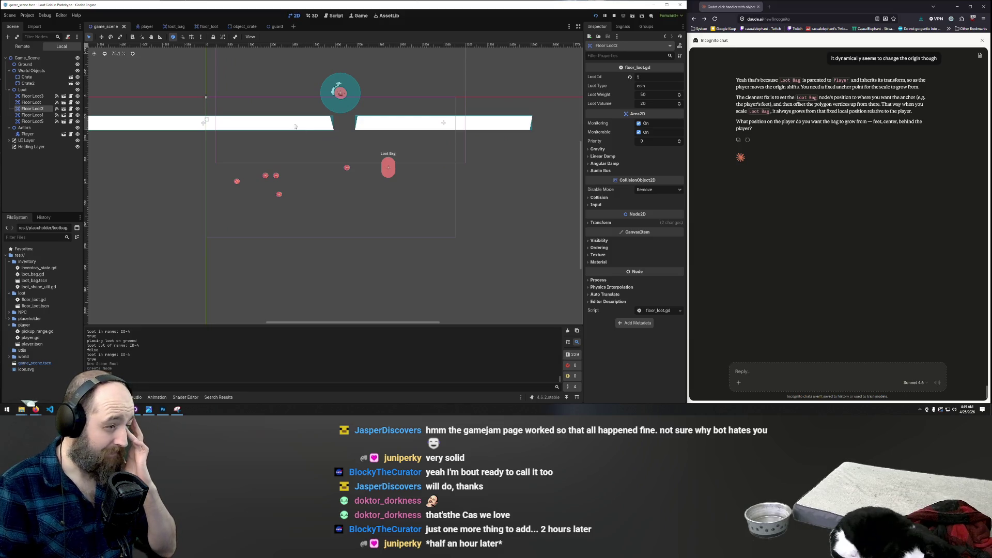
pyautogui.rightClick(310, 215)
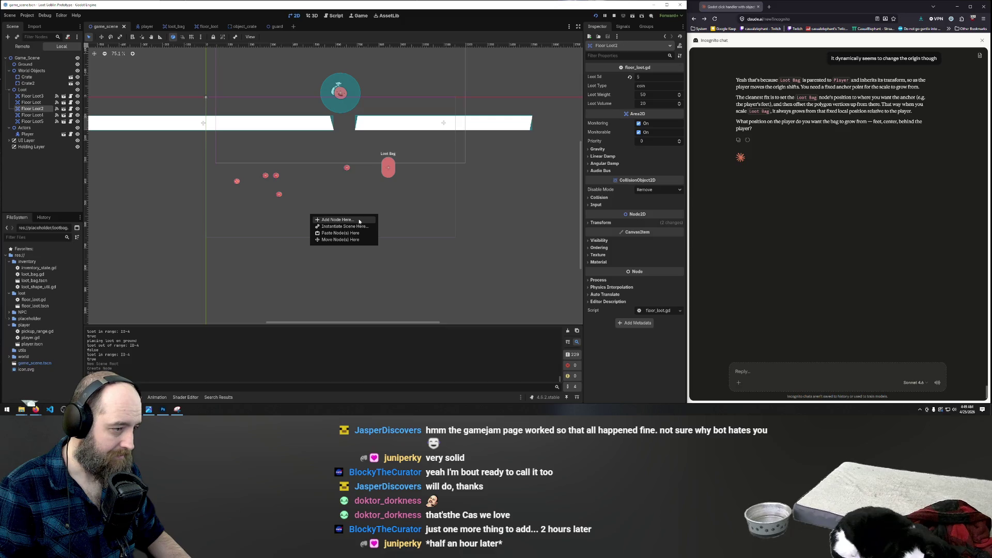
pyautogui.click(359, 227)
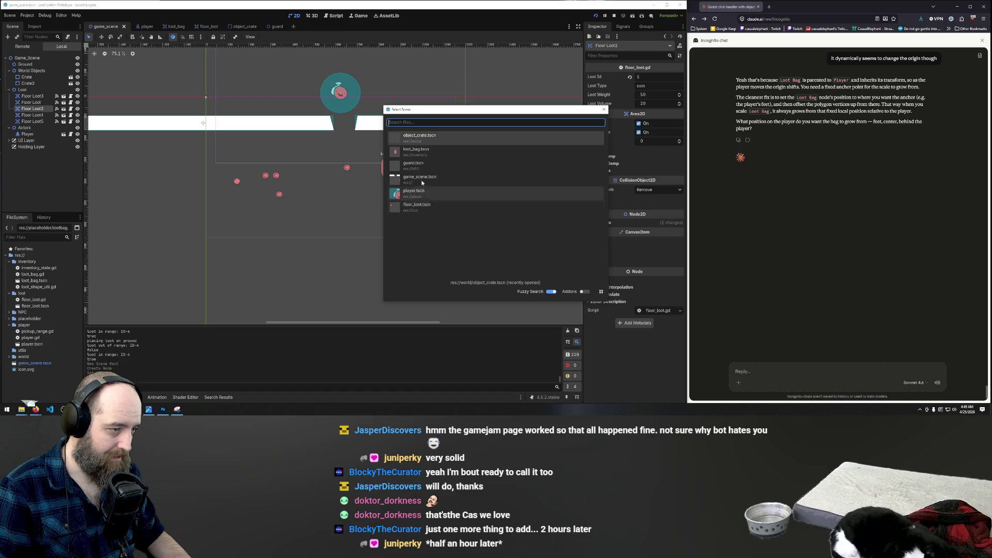
pyautogui.doubleClick(432, 169)
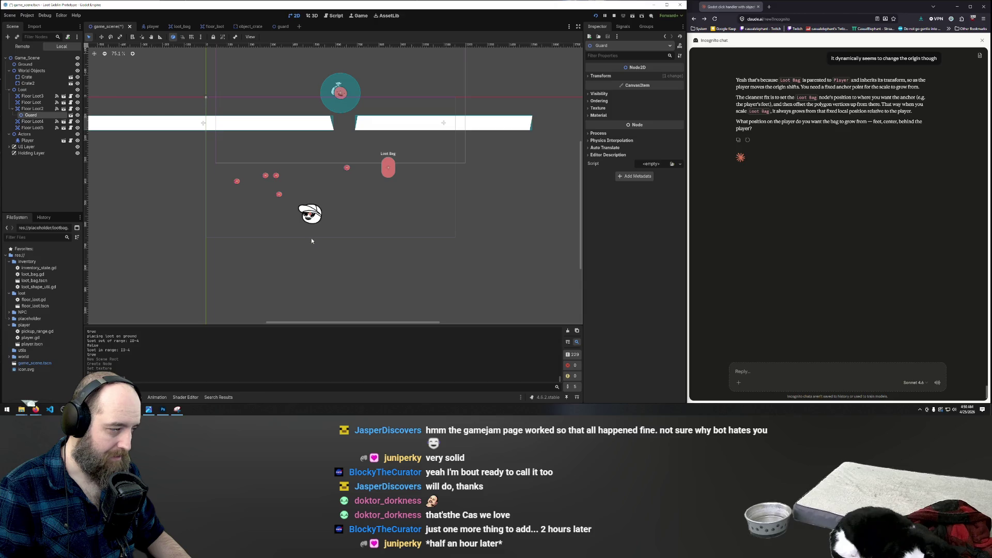
pyautogui.click(277, 29)
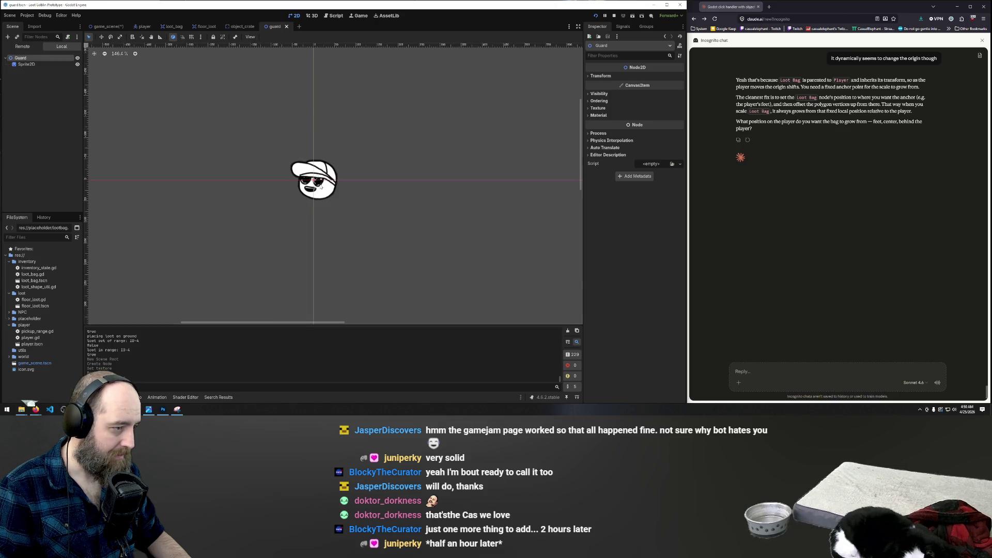
# Step: Scale the guard's Sprite2D down to about two-thirds size
pyautogui.click(331, 175)
pyautogui.moveTo(339, 155); pyautogui.dragTo(329, 164)
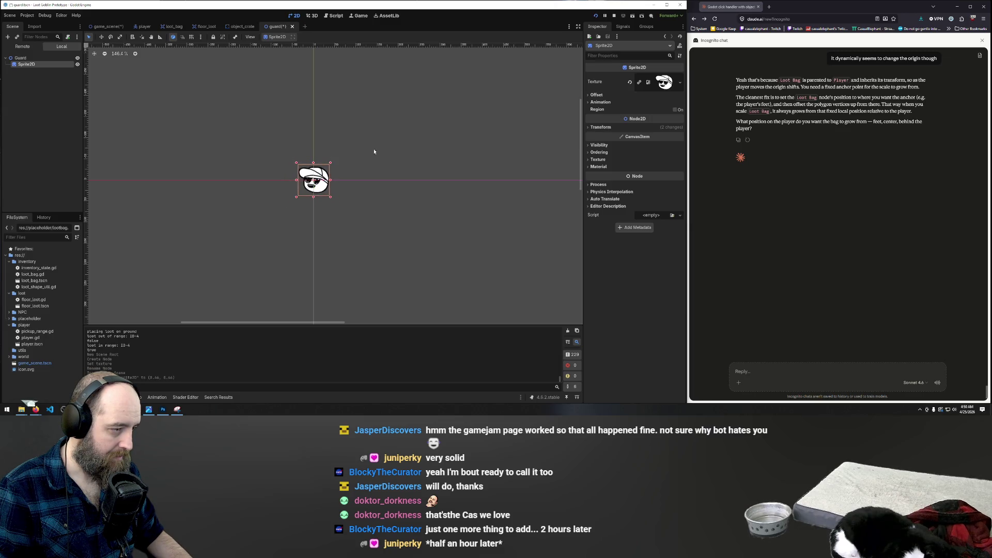
pyautogui.click(385, 146)
# Step: Run the game with F5 to check the guard, then return to game_scene
pyautogui.press('F5')
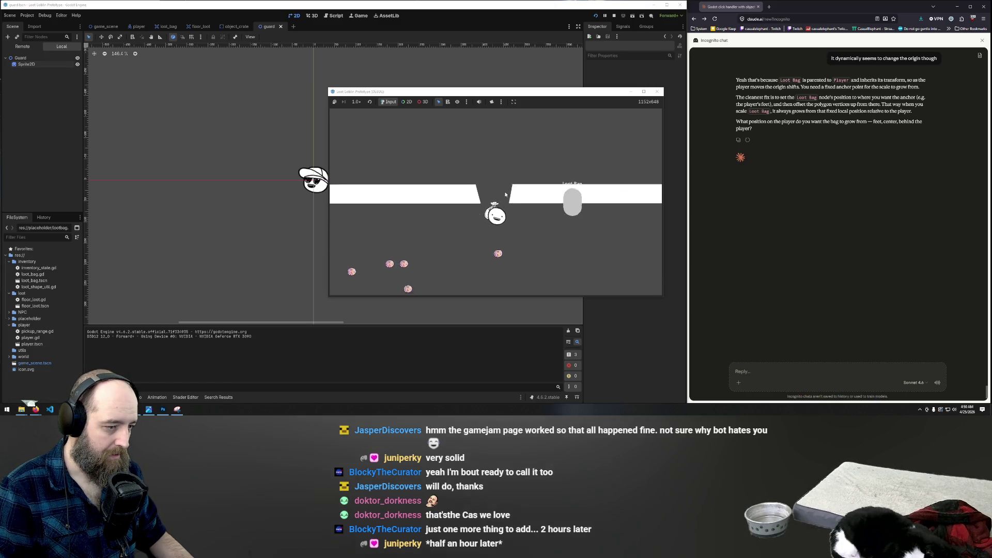
pyautogui.press('Left')
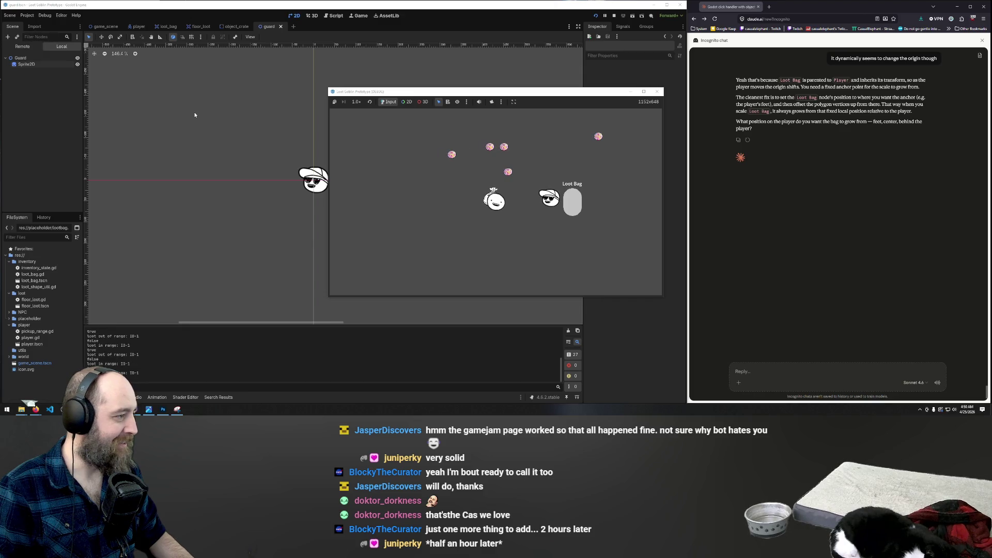
pyautogui.click(101, 27)
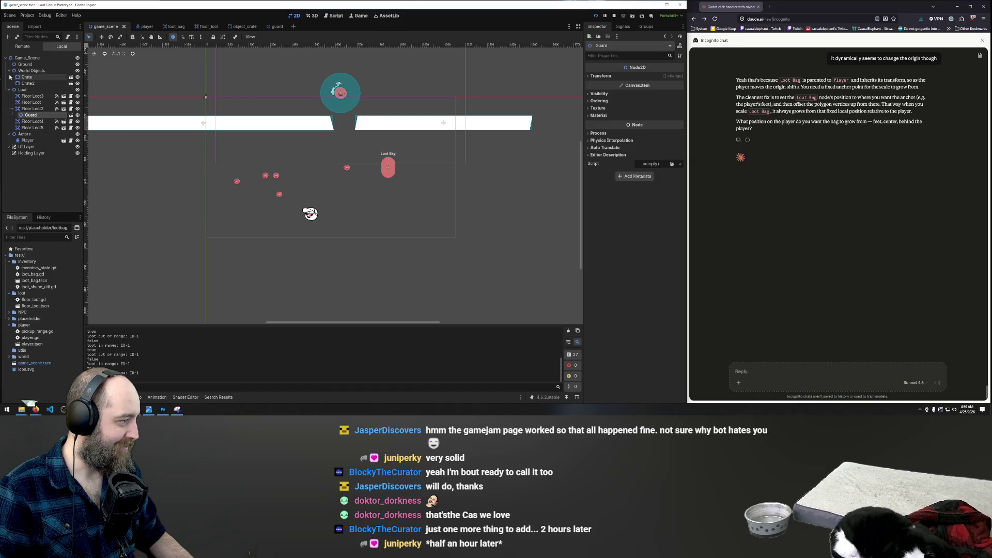
# Step: Move the Guard node under the Actors group in the Scene dock
pyautogui.click(27, 141)
pyautogui.click(24, 134)
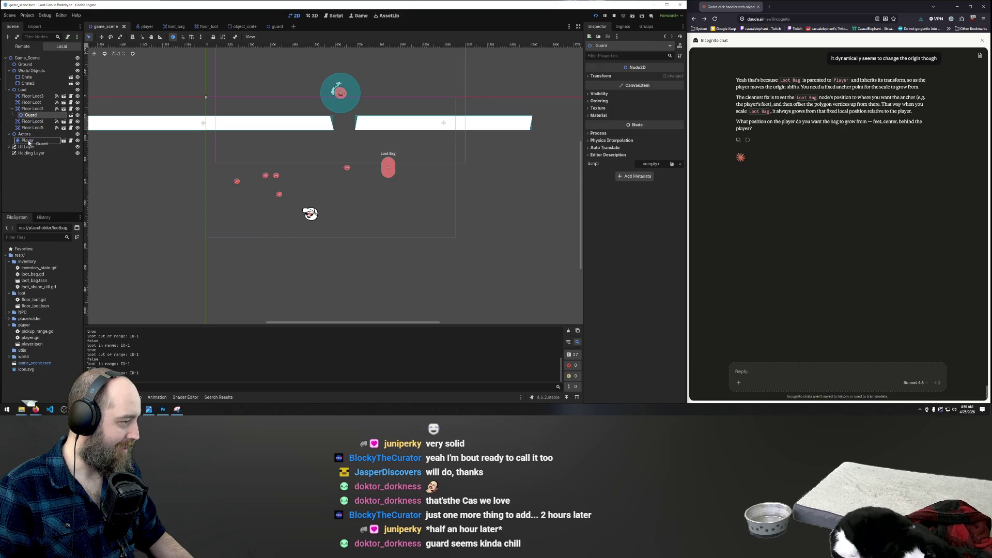
pyautogui.moveTo(28, 137); pyautogui.dragTo(28, 135)
# Step: Run the game with F5 and walk the player around the level with WASD toward the loot
pyautogui.press('F5')
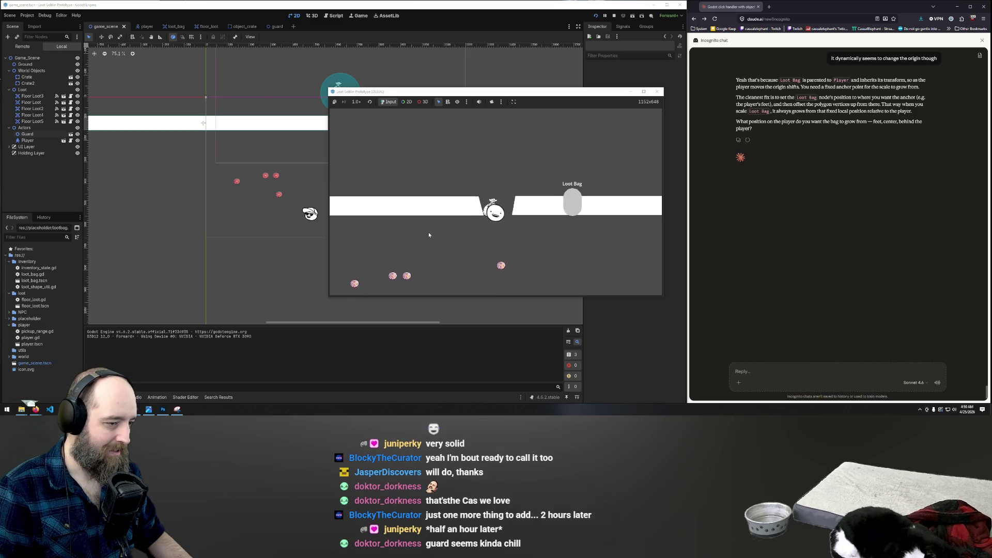
pyautogui.press('s')
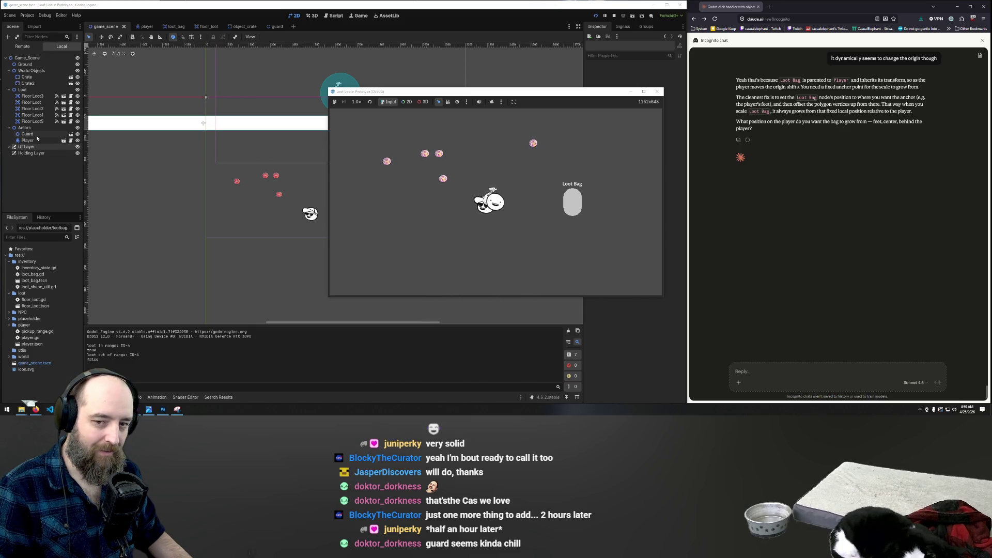
pyautogui.press('d')
pyautogui.press('s')
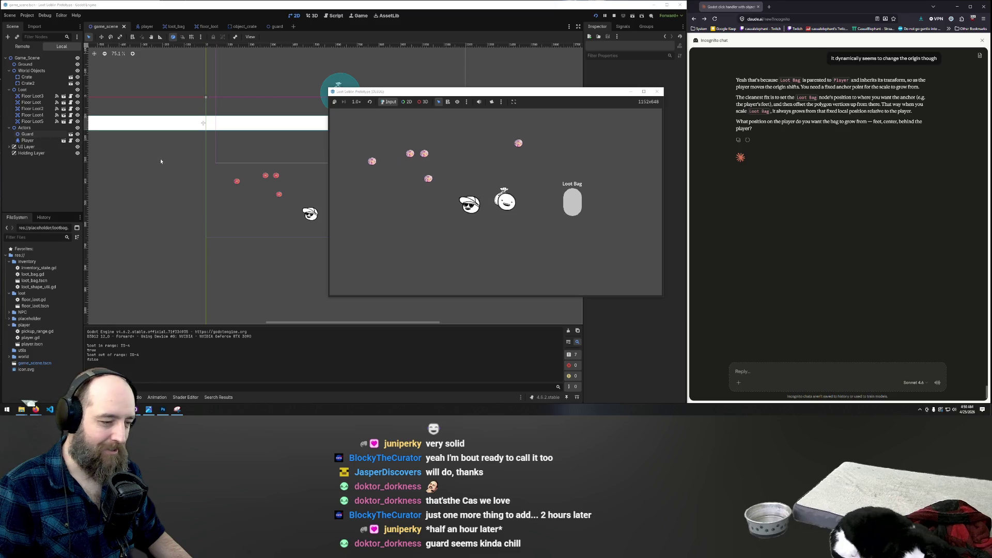
pyautogui.press('a')
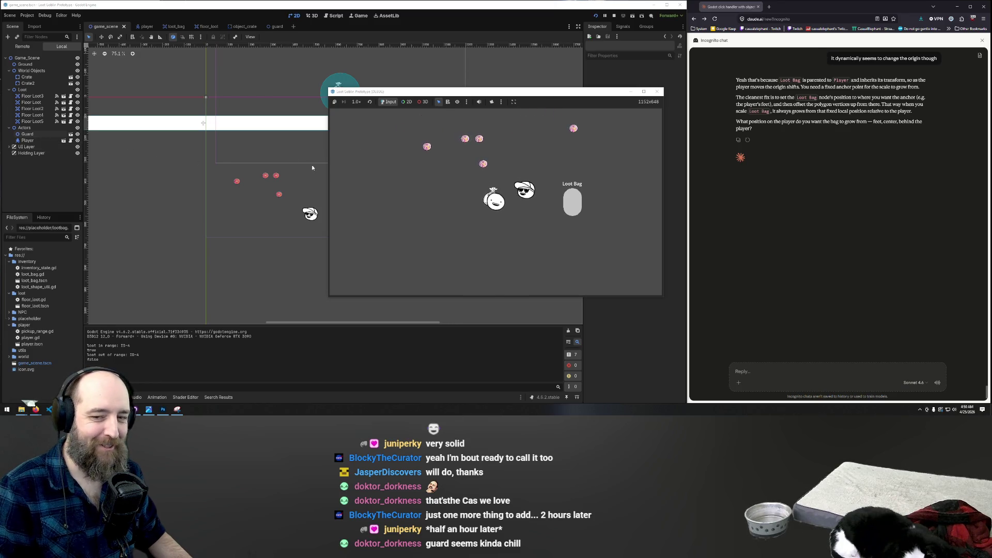
pyautogui.press('w')
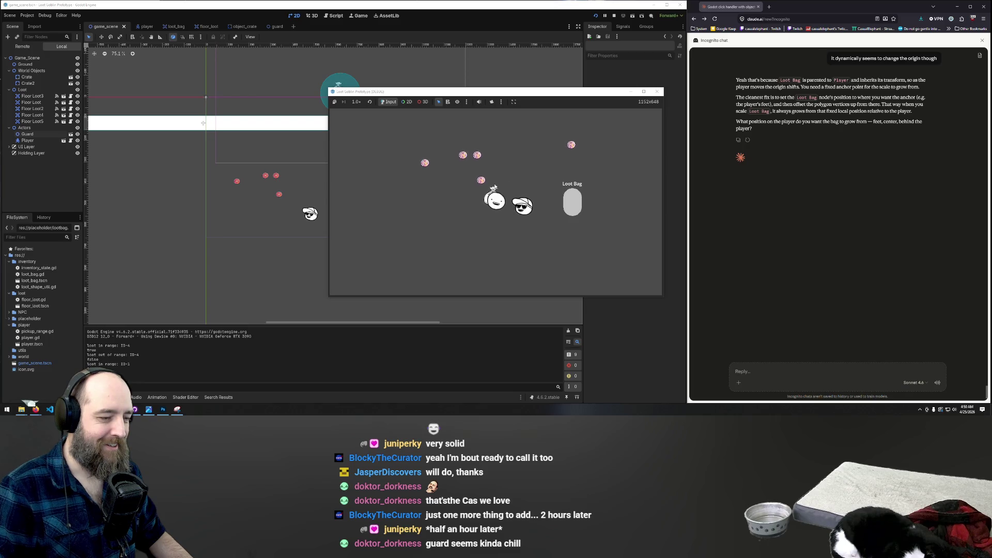
pyautogui.press('s')
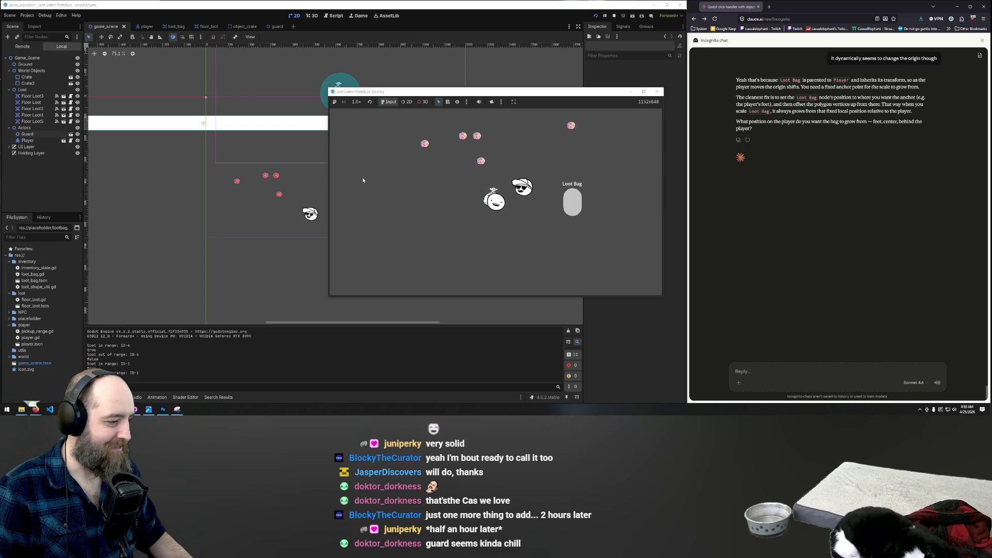
pyautogui.hotkey('w', 'a')
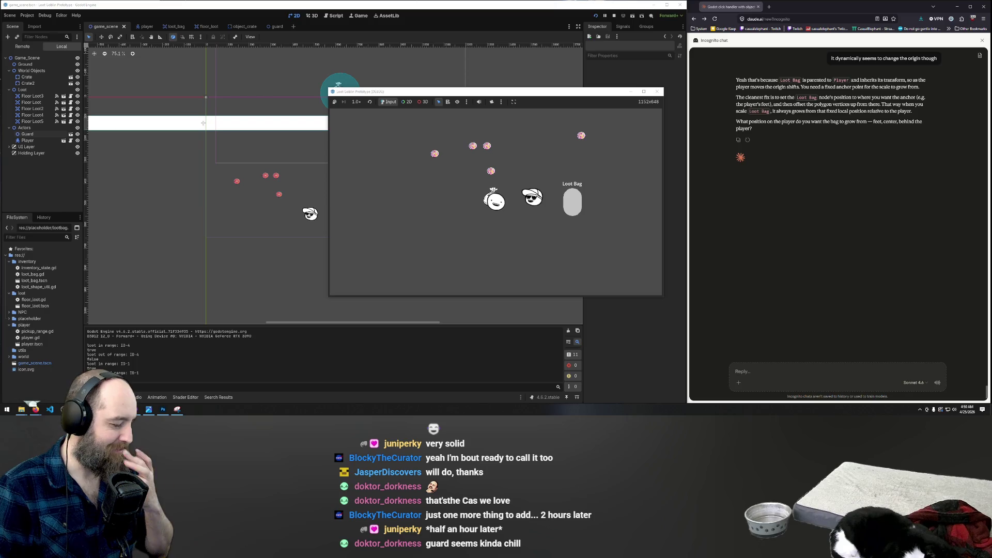
pyautogui.moveTo(106, 409)
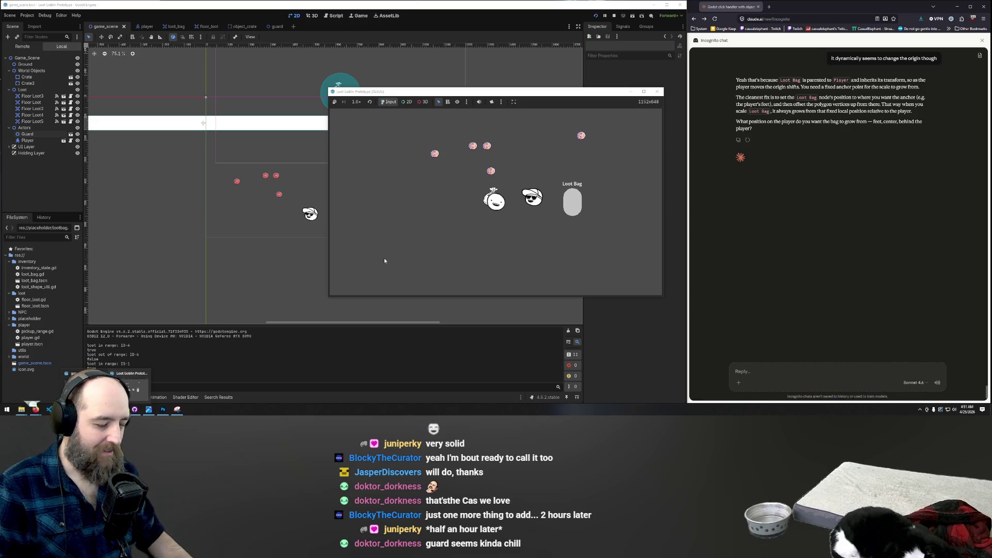
pyautogui.press('w')
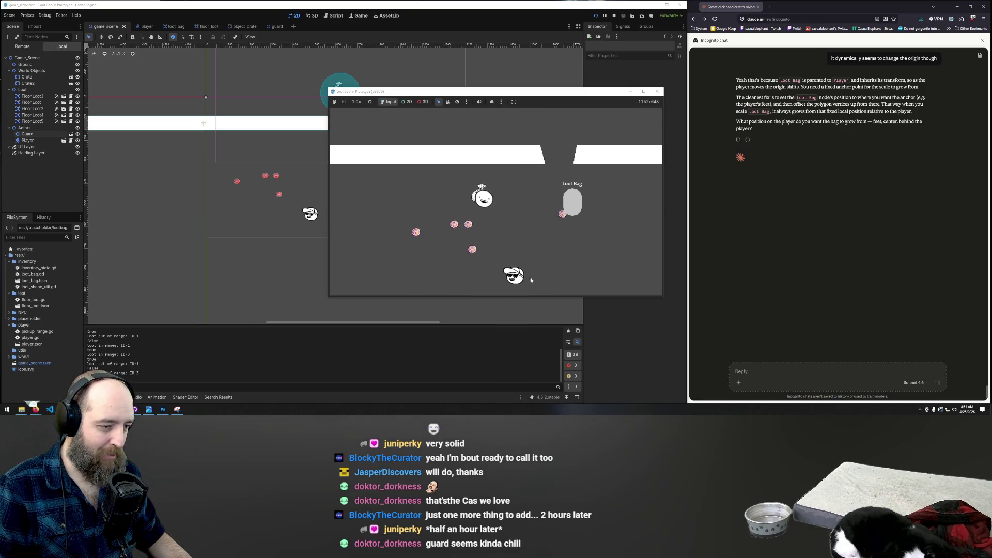
pyautogui.press('s')
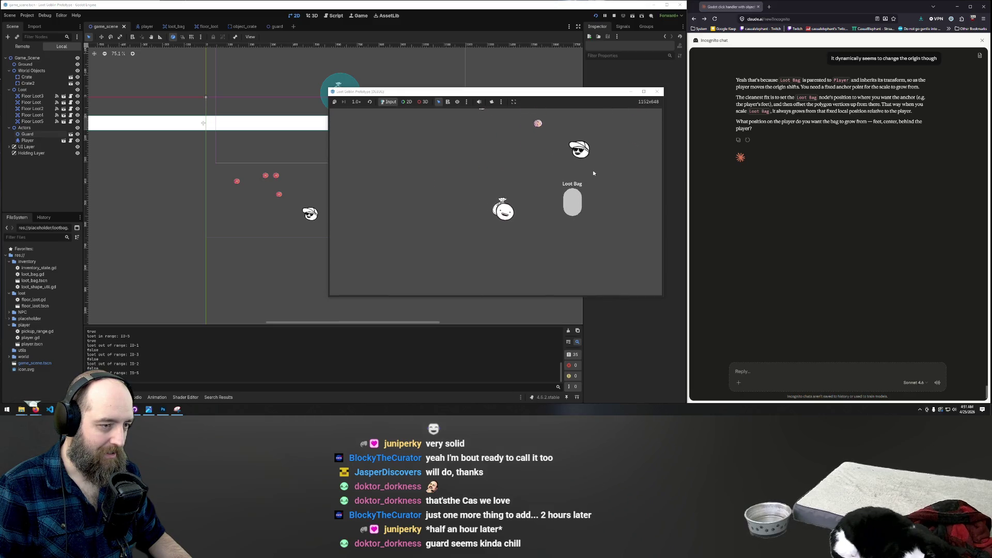
pyautogui.press('w')
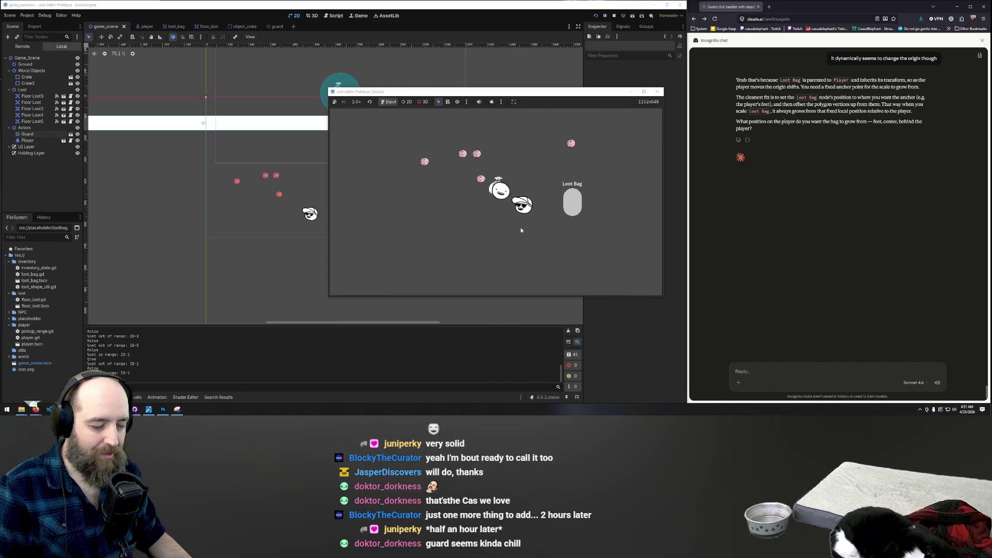
pyautogui.press('w')
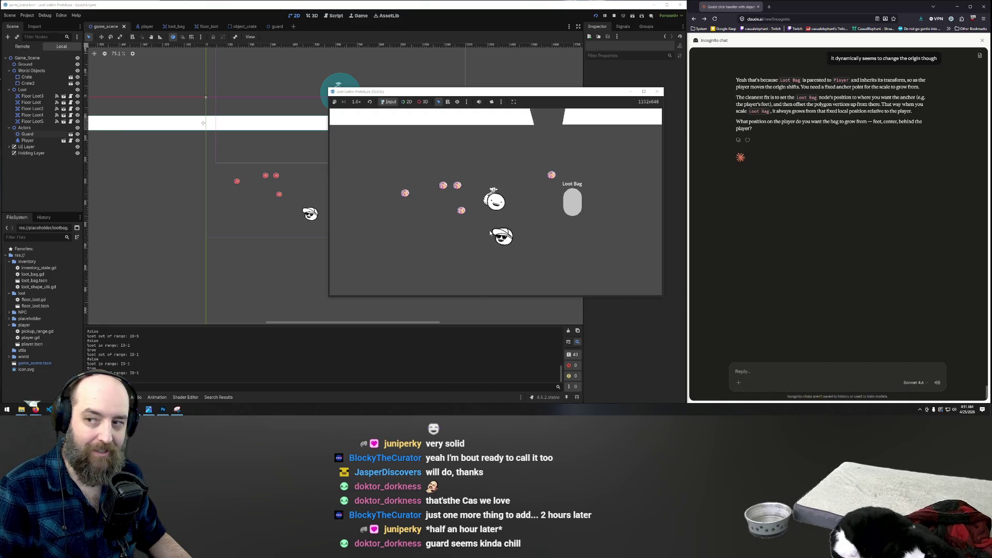
pyautogui.press('d')
pyautogui.press('s')
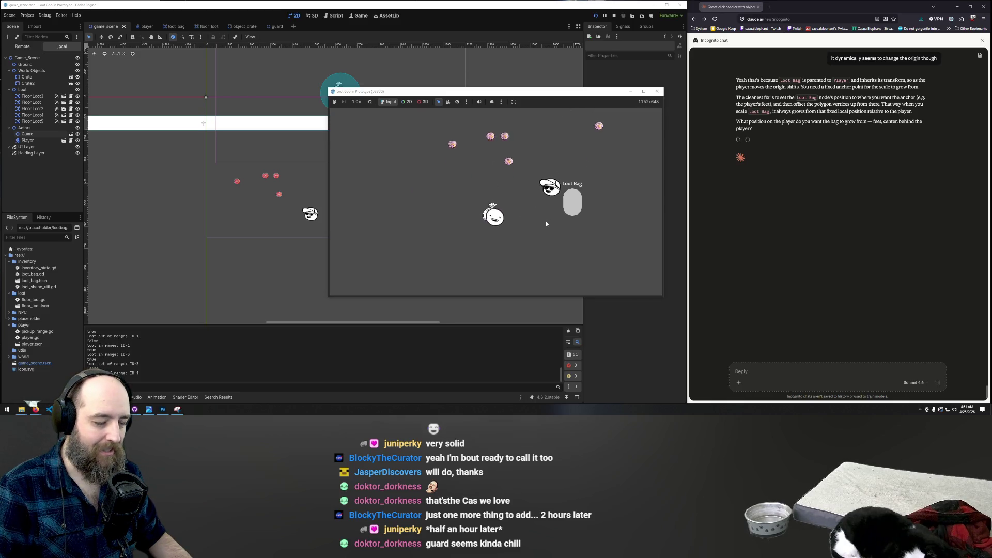
pyautogui.press('w')
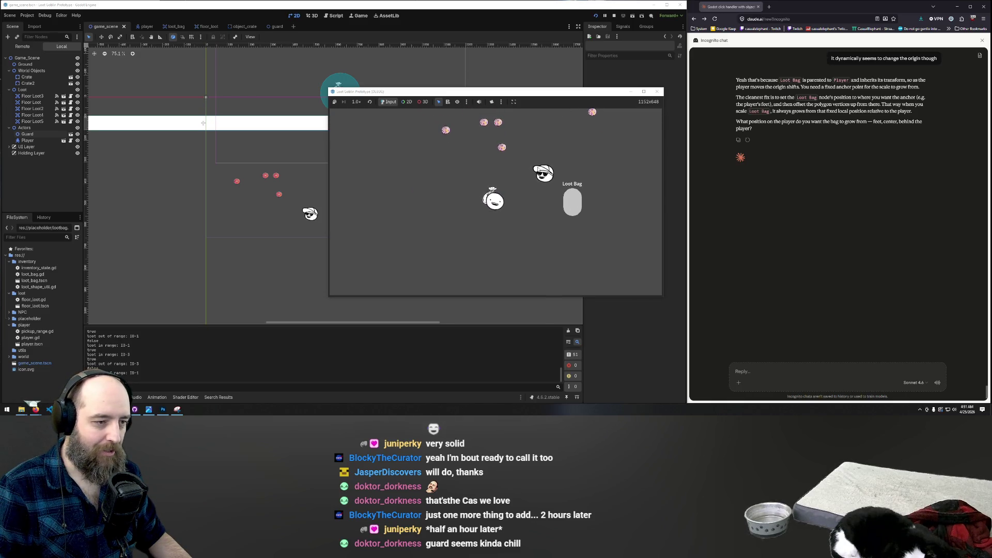
pyautogui.press('w')
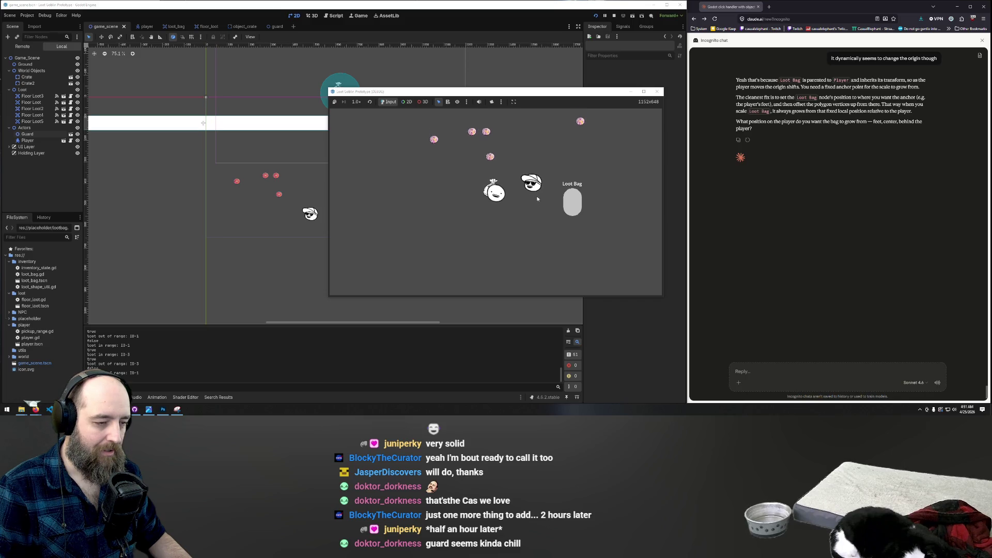
pyautogui.press('s')
pyautogui.press('a')
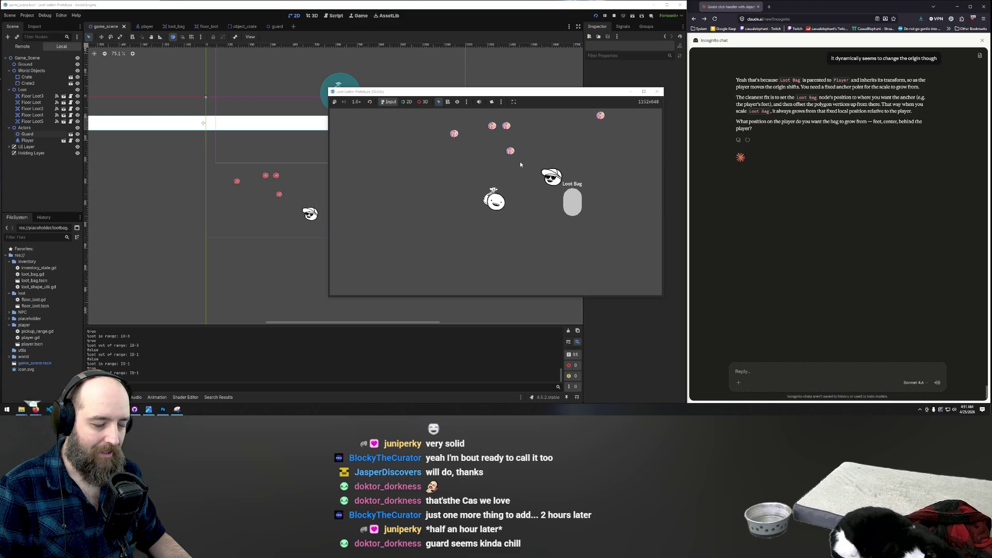
pyautogui.press('a')
pyautogui.press('w')
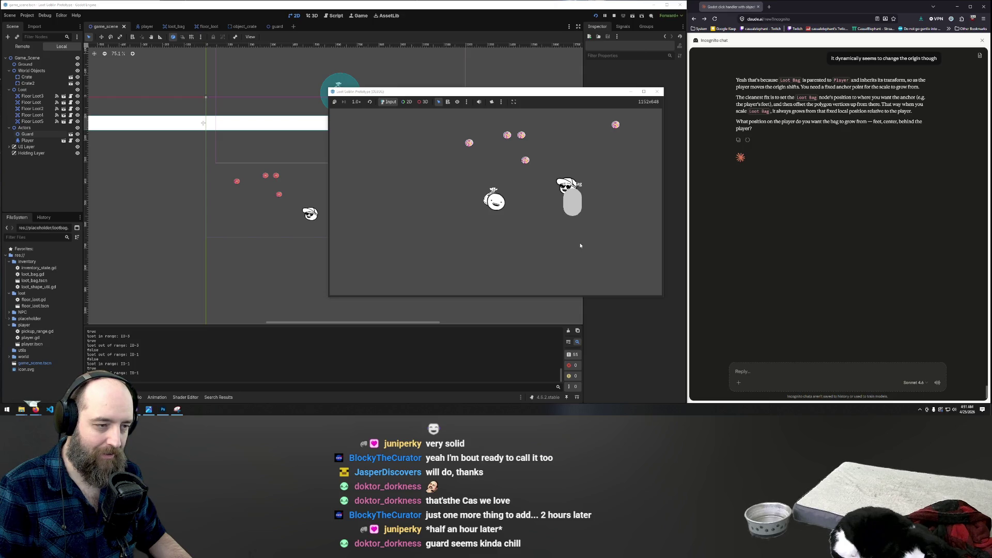
pyautogui.press('w')
pyautogui.press('d')
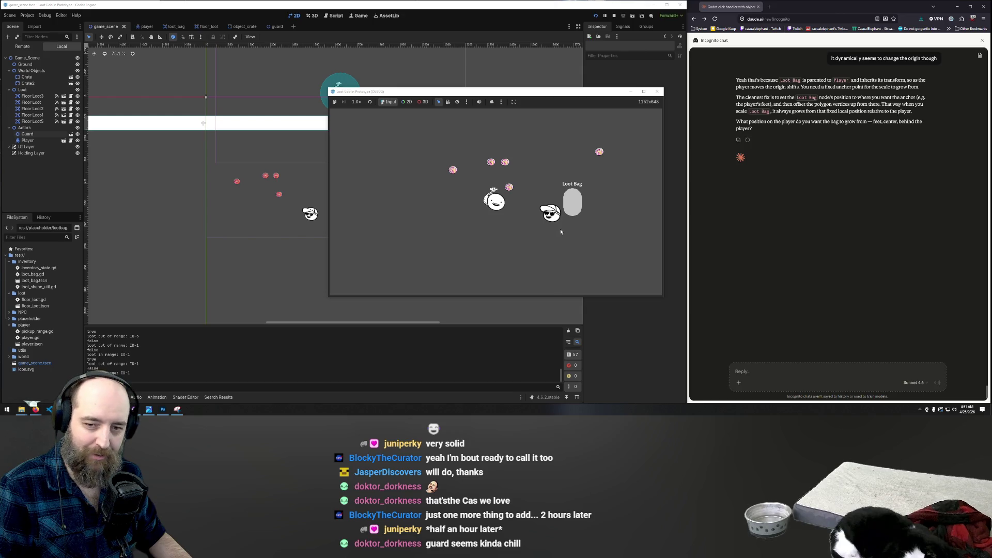
pyautogui.press('s')
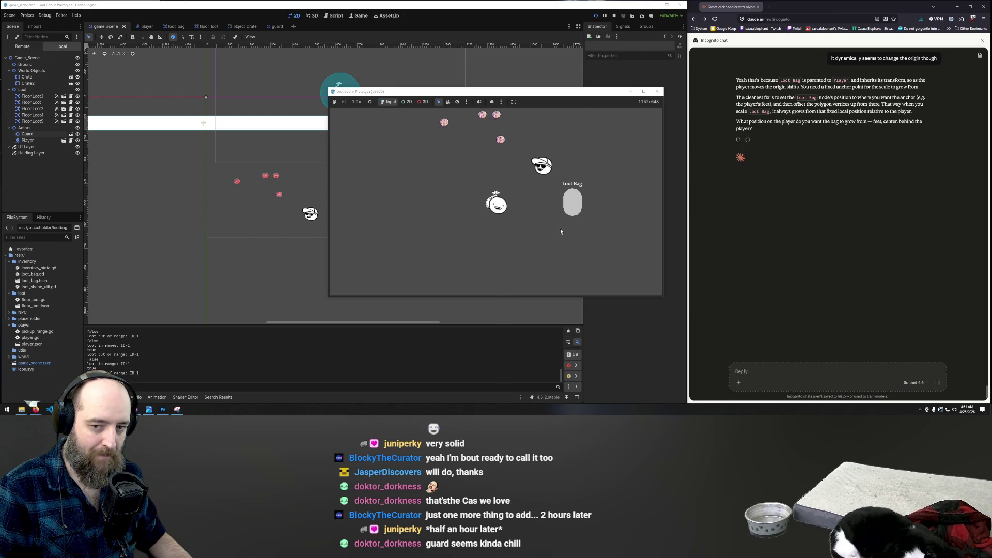
pyautogui.press('w')
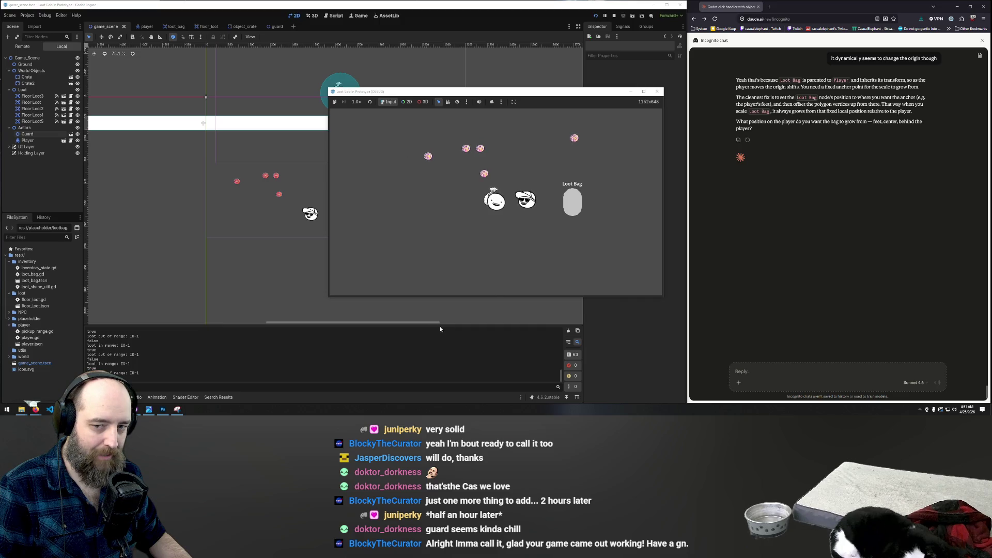
pyautogui.press('a')
pyautogui.press('w')
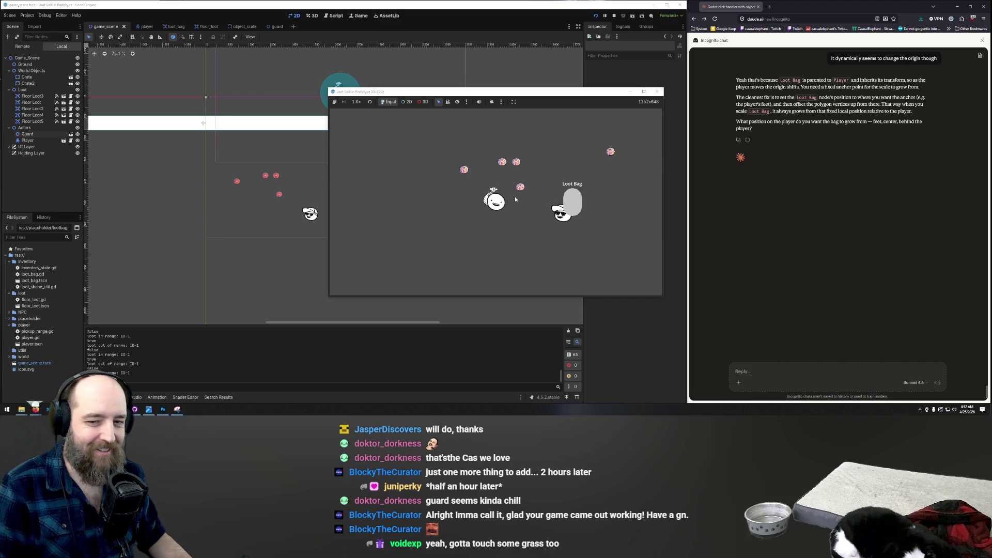
pyautogui.press('w')
pyautogui.press('d')
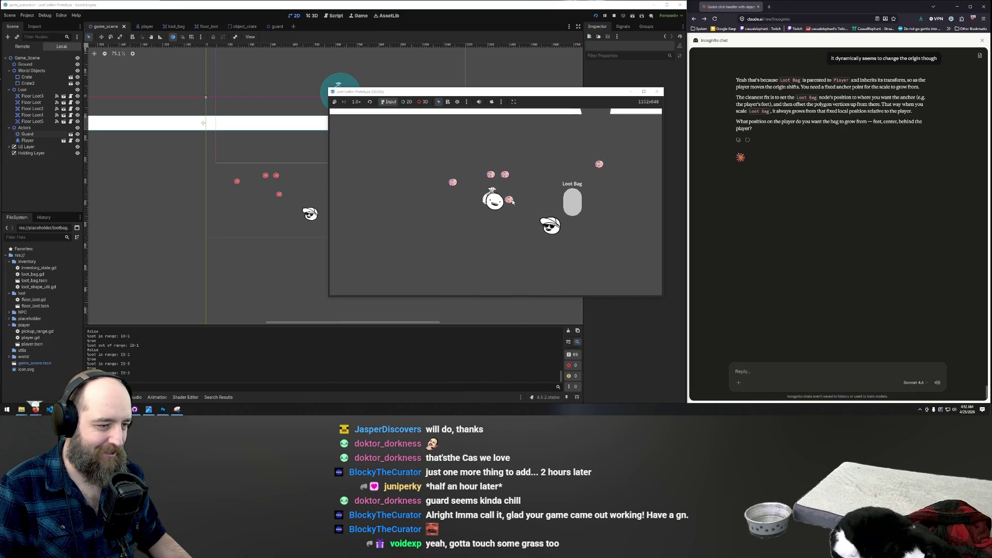
# Step: Pick up the nearby loot, carry it into the Loot Bag, then return to the editor
pyautogui.click(510, 200)
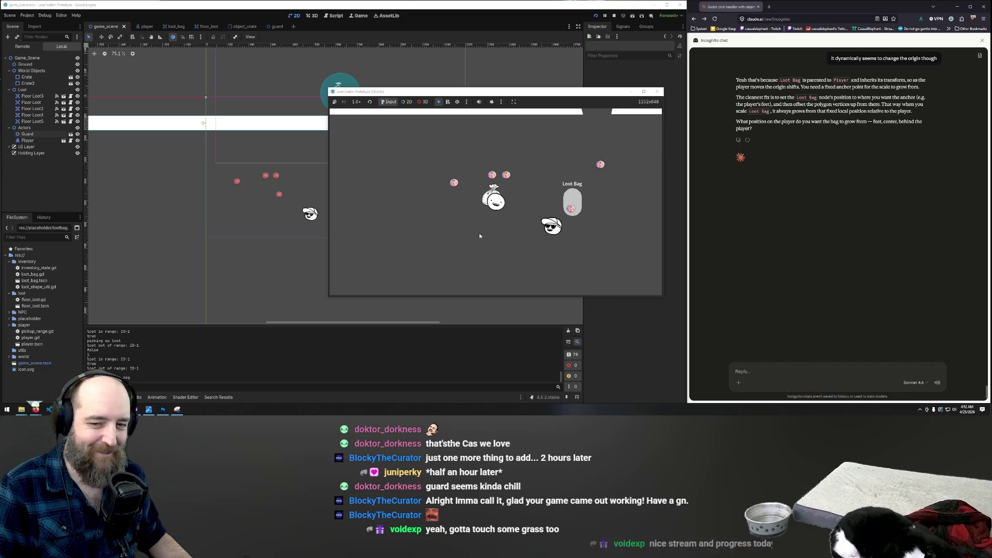
pyautogui.press('d')
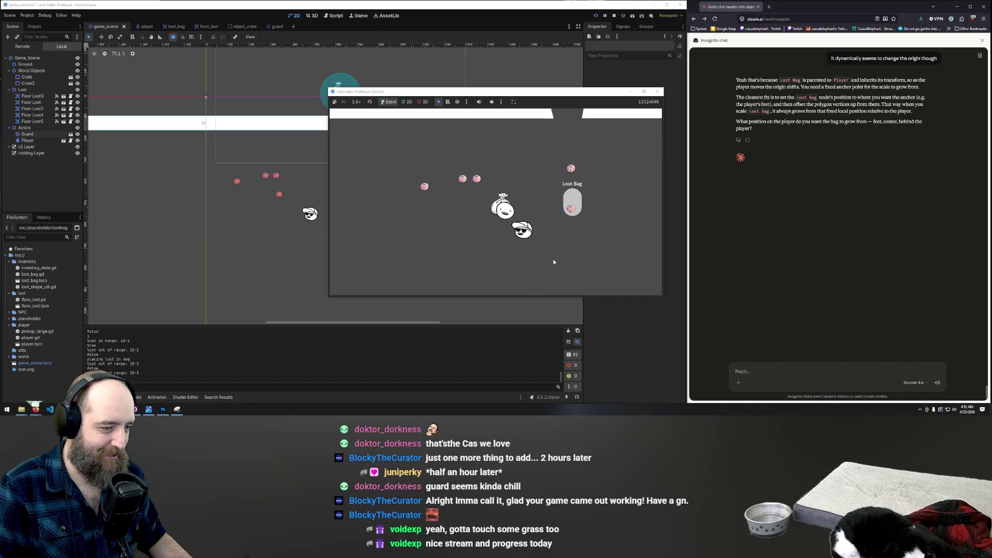
pyautogui.press('s')
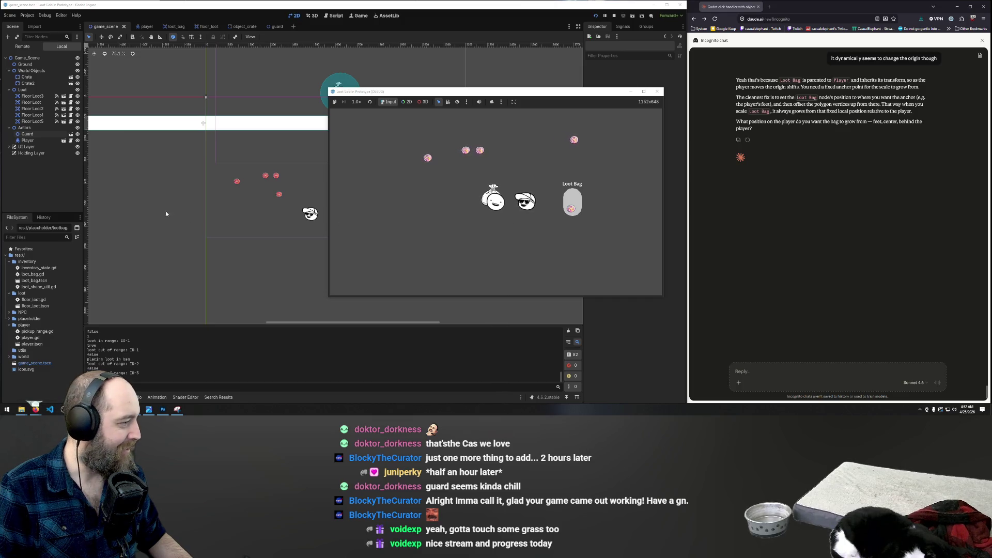
pyautogui.click(29, 141)
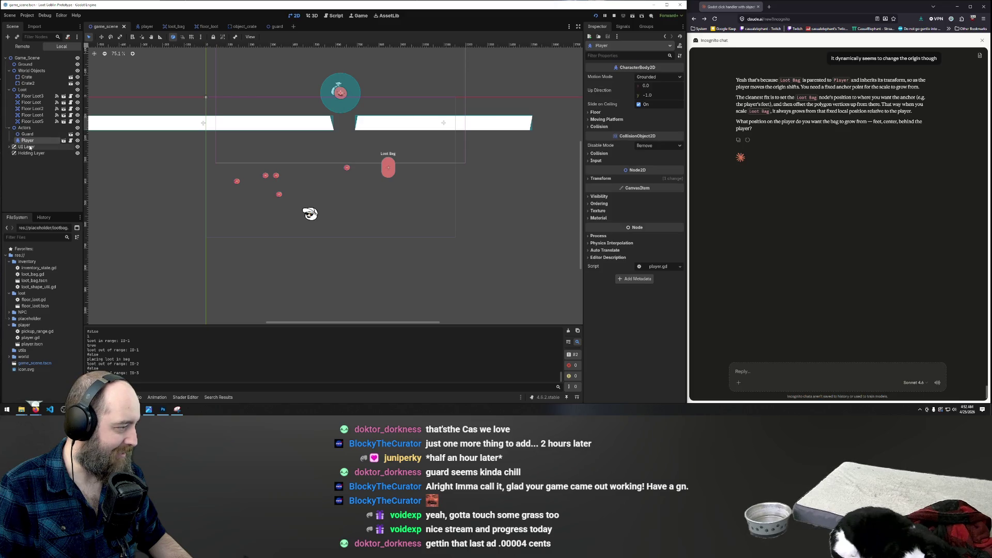
# Step: Move Player above Guard within the Actors group, then launch the game with F5
pyautogui.doubleClick(28, 141)
pyautogui.click(19, 142)
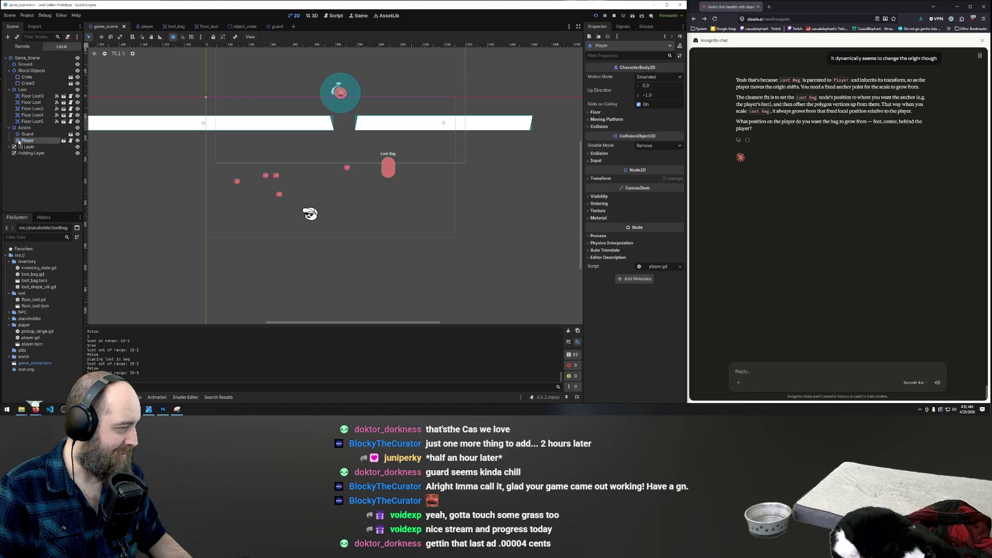
pyautogui.moveTo(31, 143); pyautogui.dragTo(30, 133)
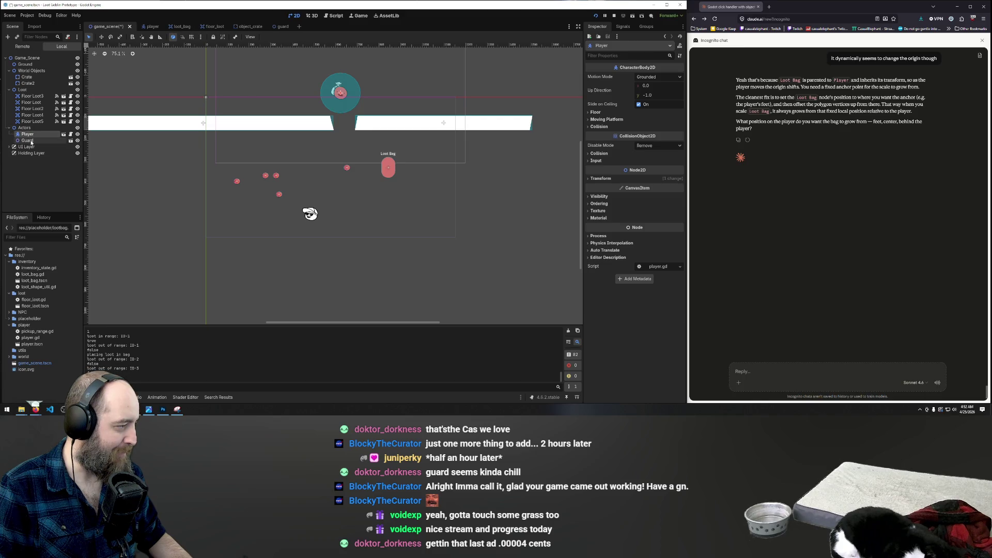
pyautogui.click(232, 258)
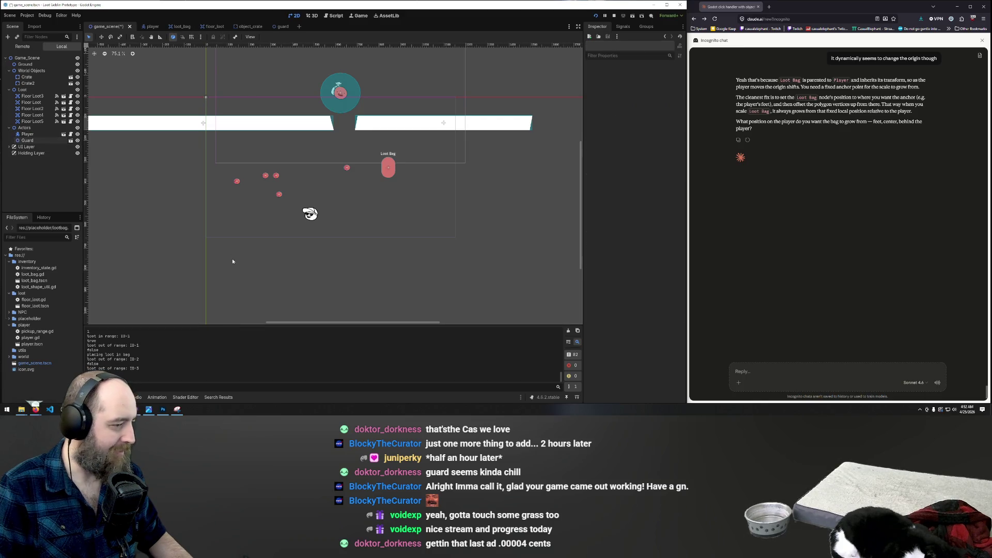
pyautogui.press('F5')
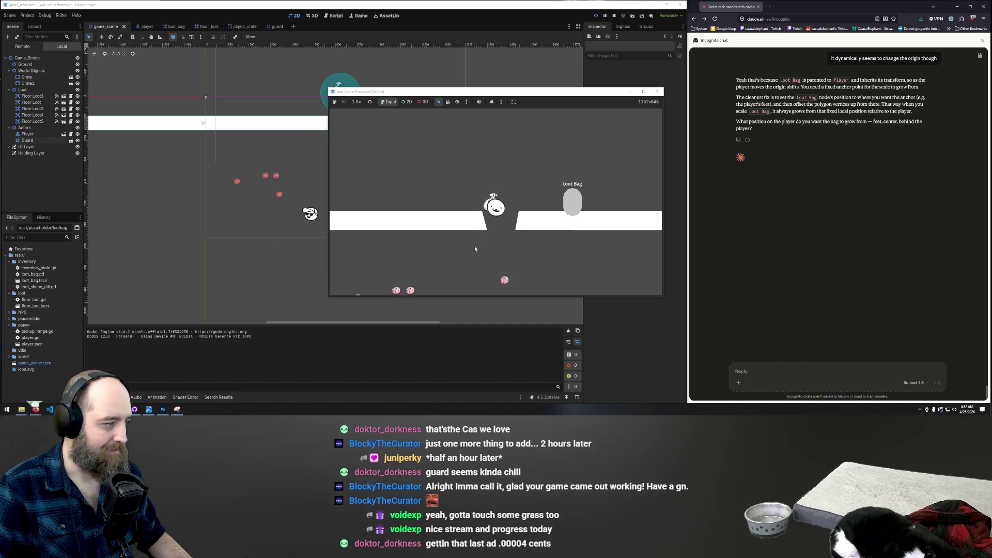
# Step: Walk the player with WASD past the scattered loot over to the Loot Bag and back left
pyautogui.press('s')
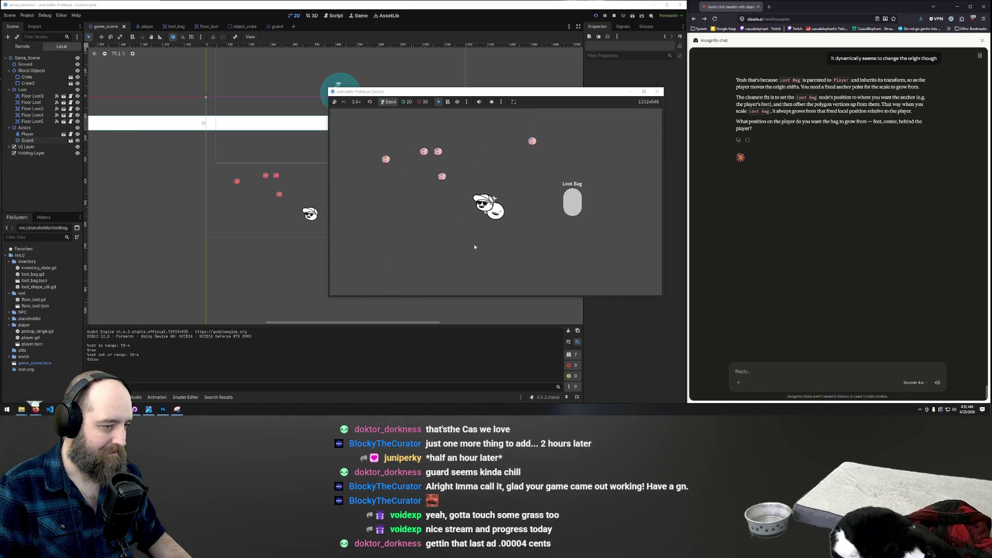
pyautogui.press('d')
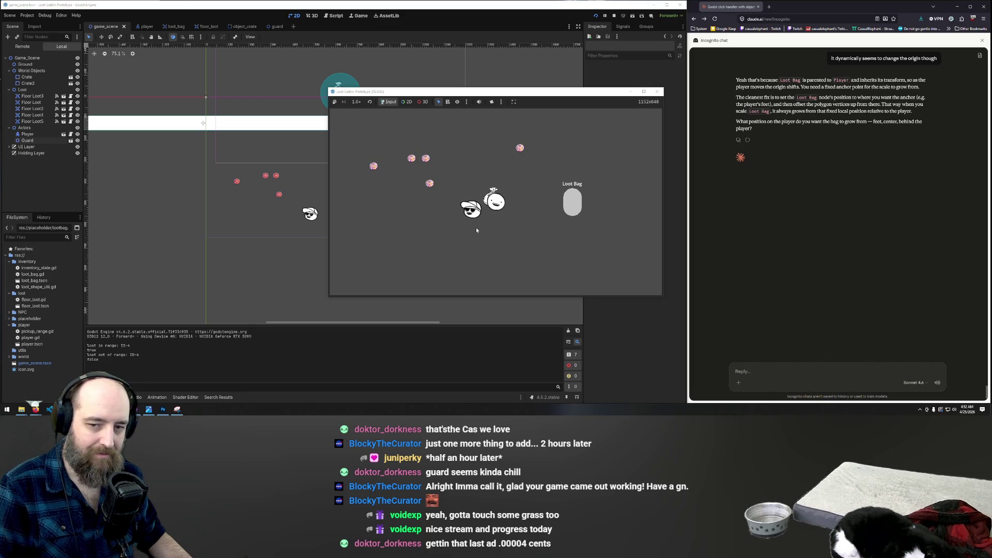
pyautogui.press('d')
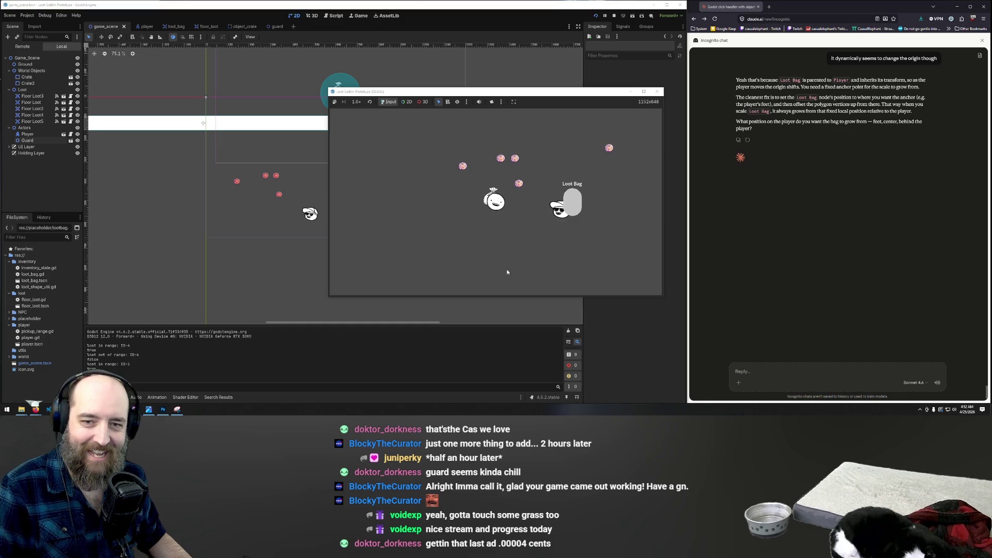
pyautogui.press('w')
pyautogui.press('d')
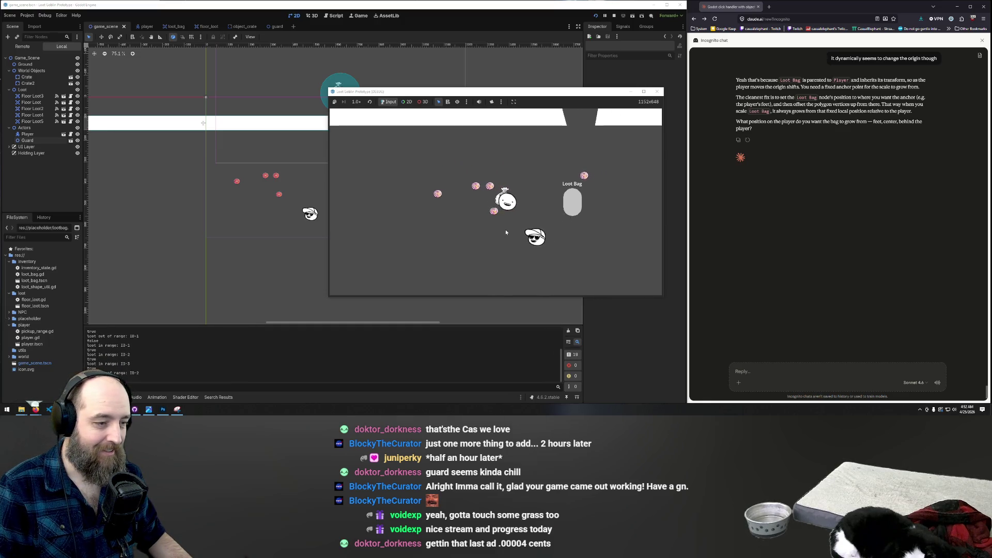
pyautogui.press('a')
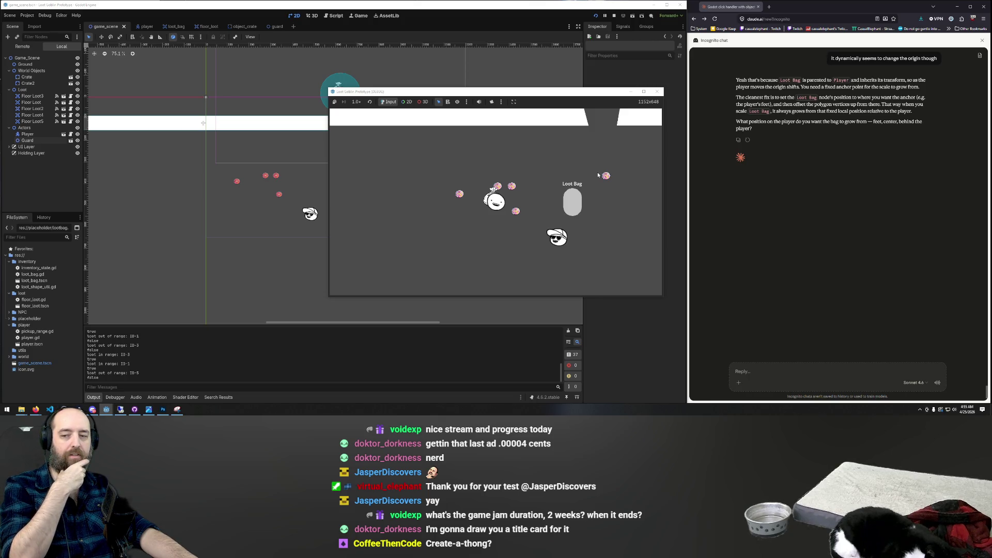
pyautogui.press('a')
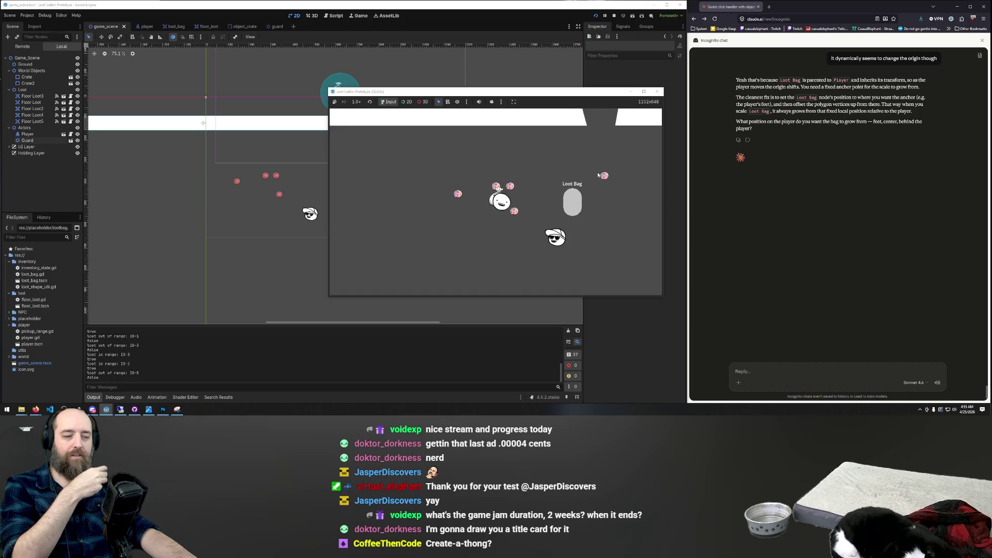
pyautogui.press('s')
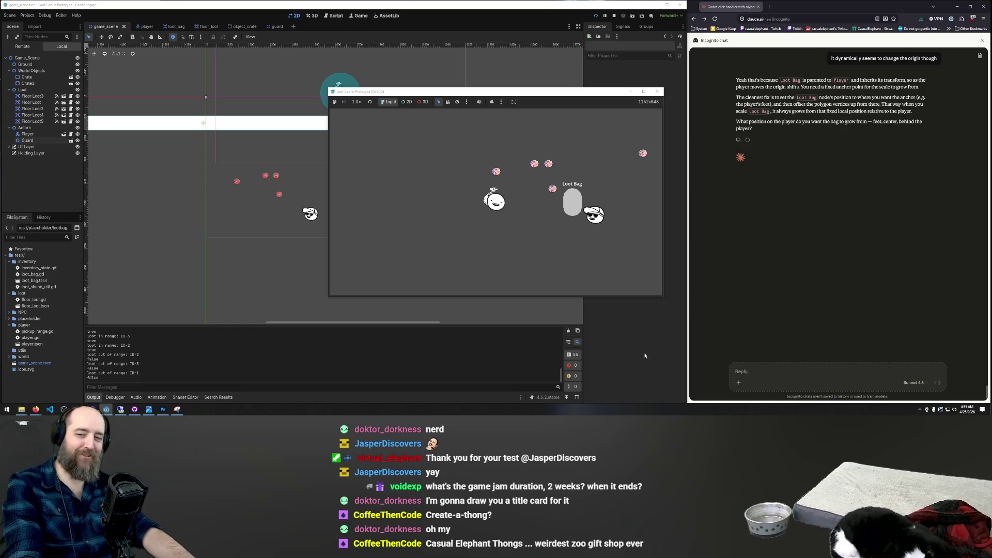
# Step: Walk the player to nearby loot and put several loot items into the Loot Bag
pyautogui.press('d')
pyautogui.press('w')
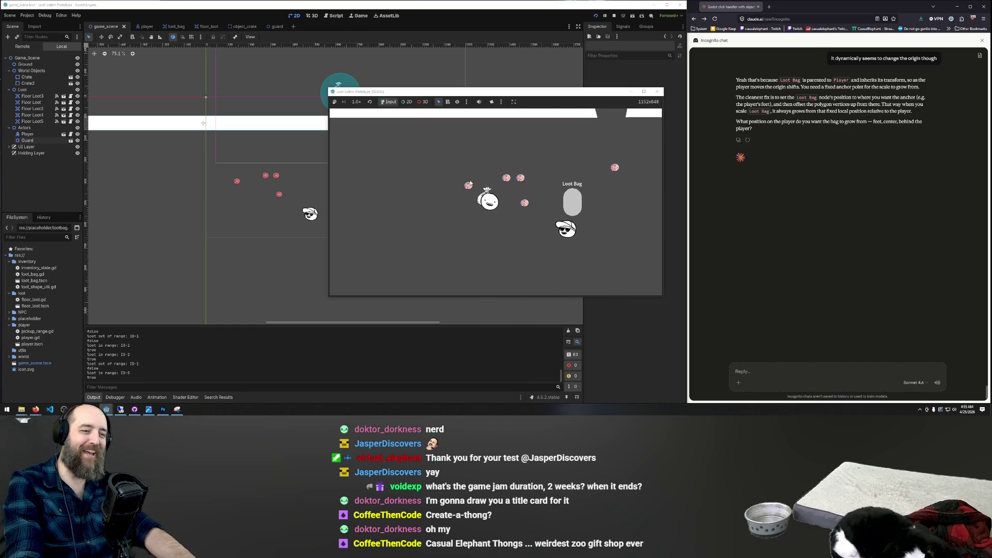
pyautogui.click(572, 212)
pyautogui.press('d')
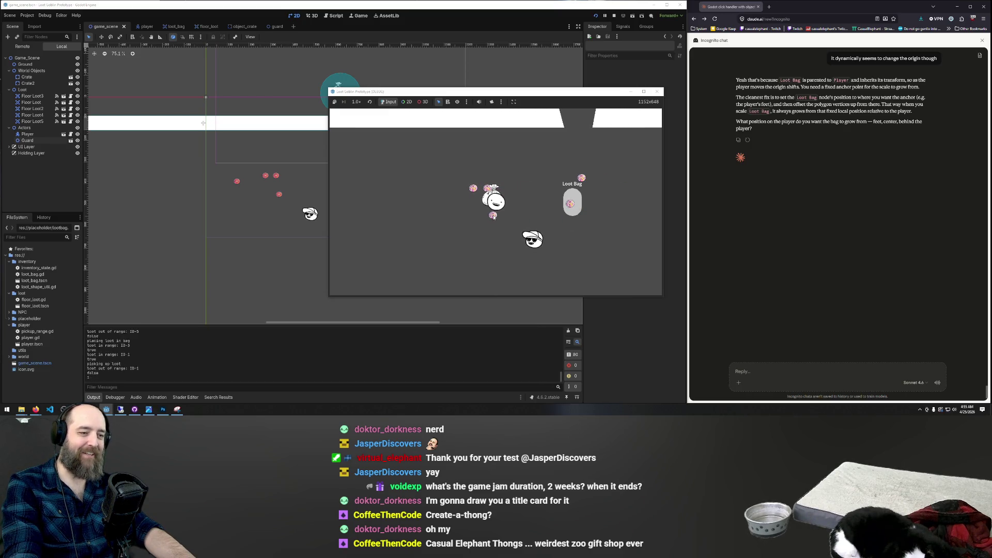
pyautogui.press('w')
pyautogui.press('w')
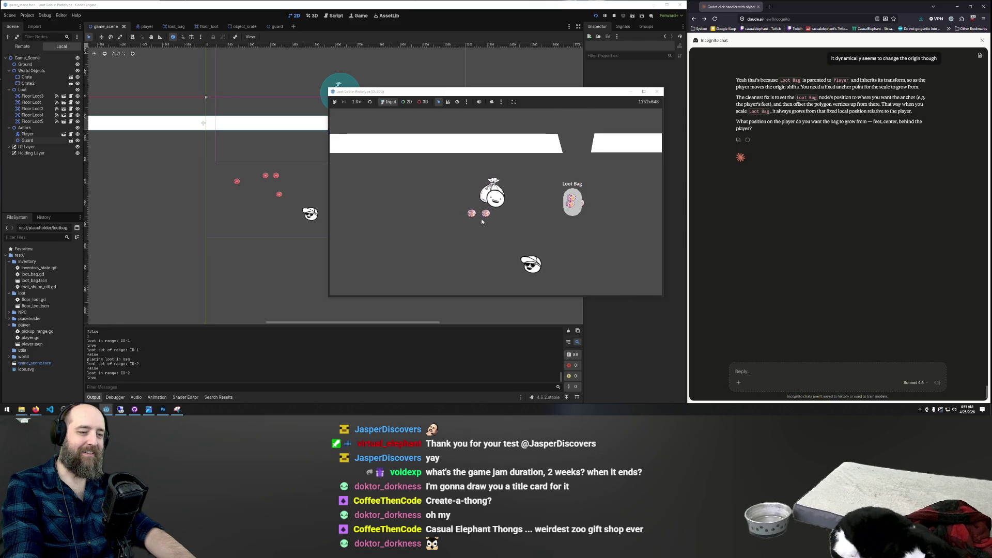
pyautogui.click(472, 212)
pyautogui.press('a')
pyautogui.moveTo(472, 217)
pyautogui.mouseDown()
pyautogui.moveTo(578, 203)
pyautogui.moveTo(575, 227)
pyautogui.mouseUp()
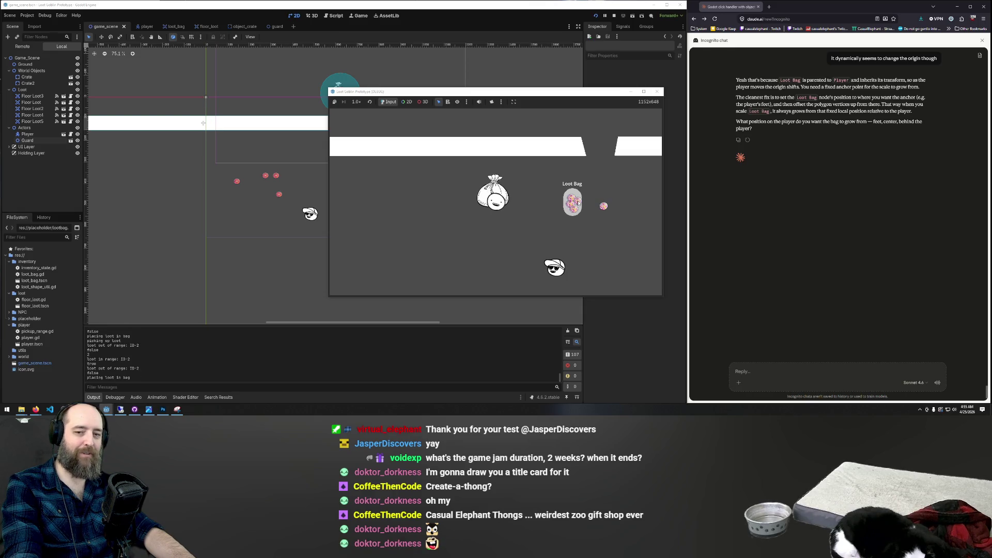
pyautogui.press('d')
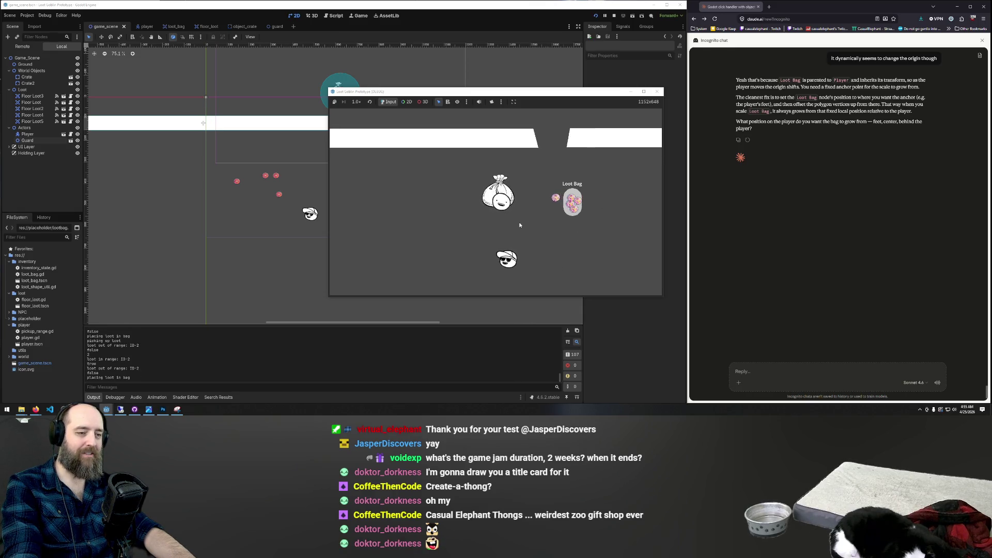
pyautogui.press('w')
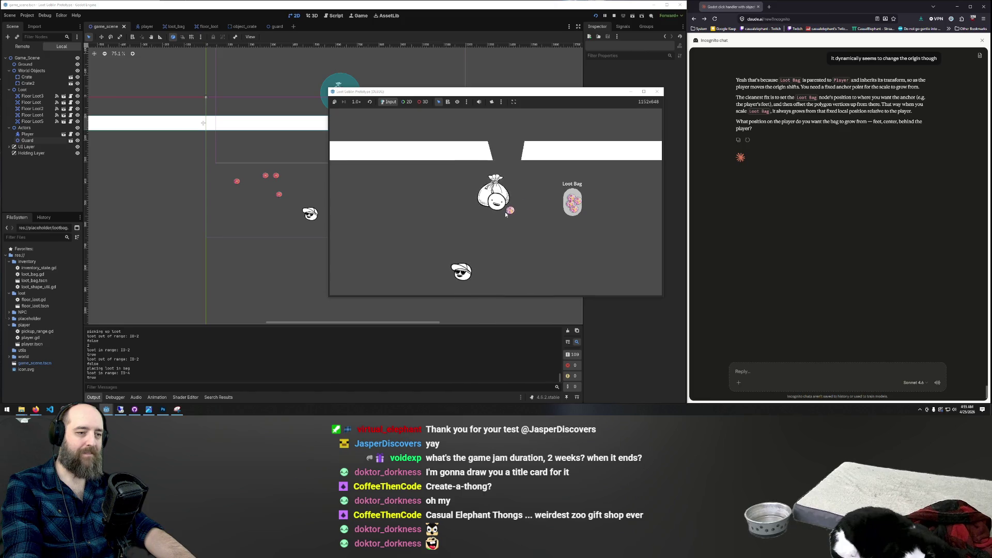
pyautogui.moveTo(511, 209); pyautogui.dragTo(574, 199)
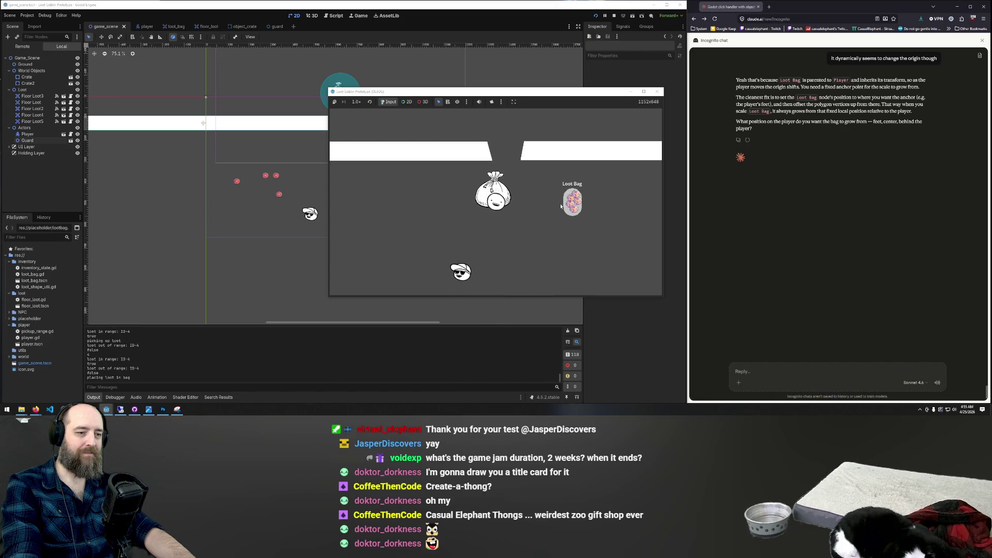
# Step: Walk the player up, down, left and right around the level with WASD
pyautogui.press('w')
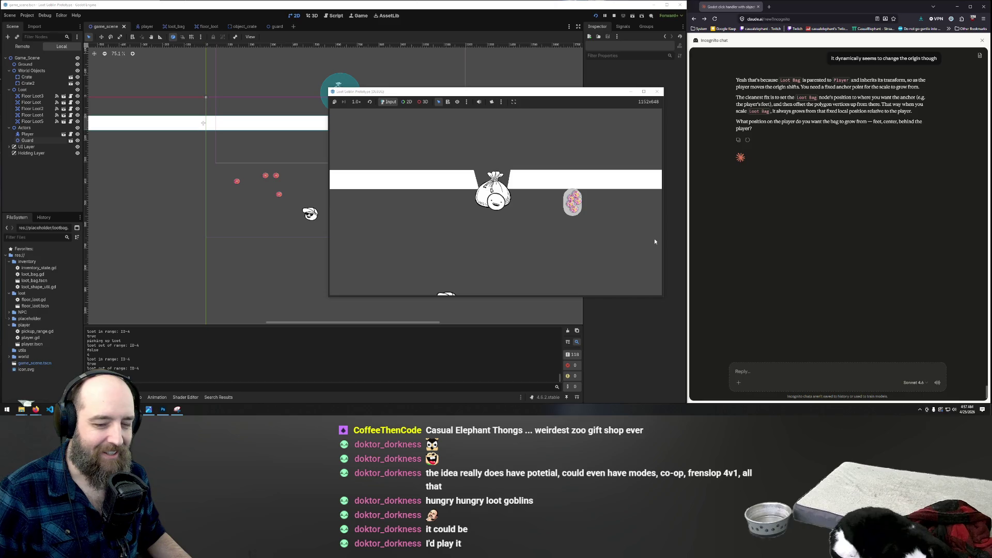
pyautogui.press('s')
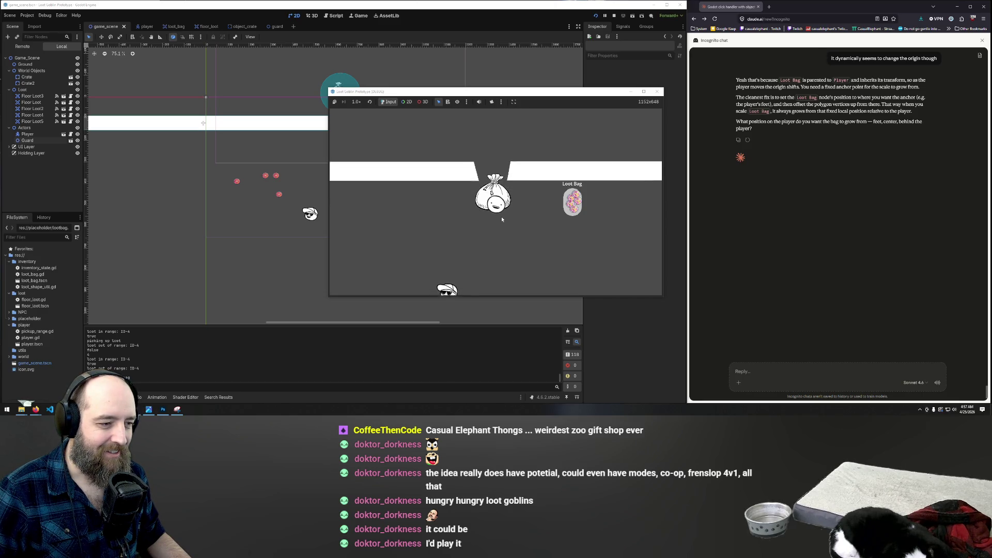
pyautogui.press('a')
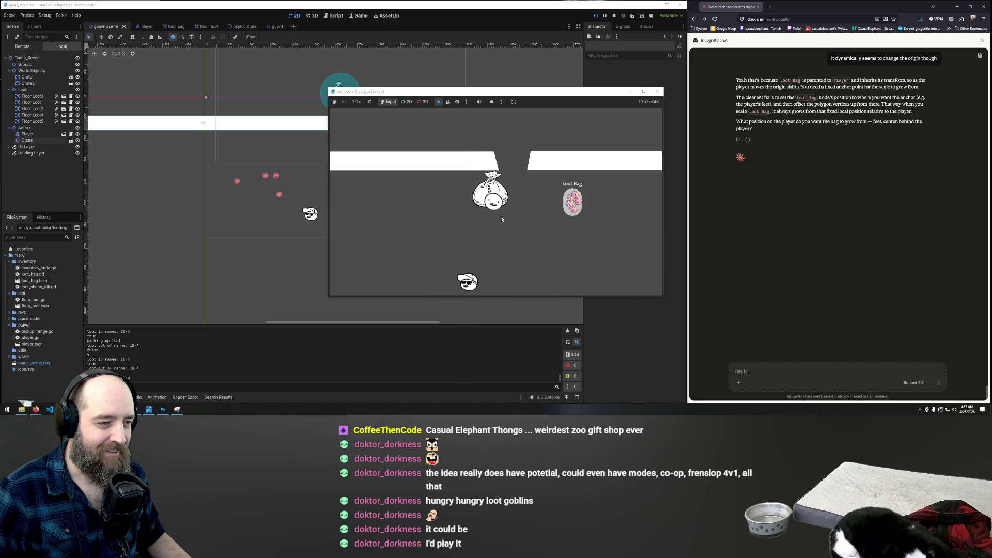
pyautogui.press('d')
pyautogui.press('w')
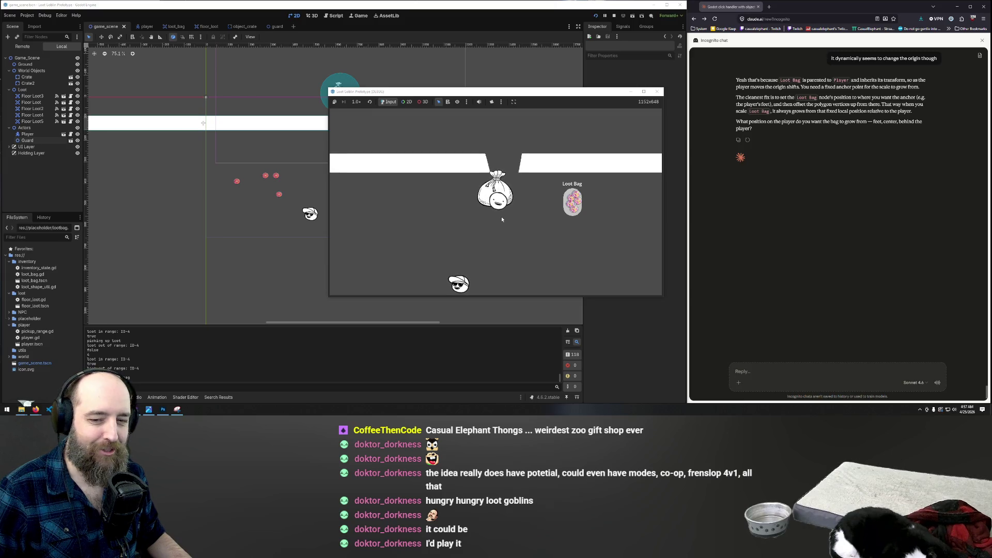
pyautogui.press('a')
pyautogui.press('s')
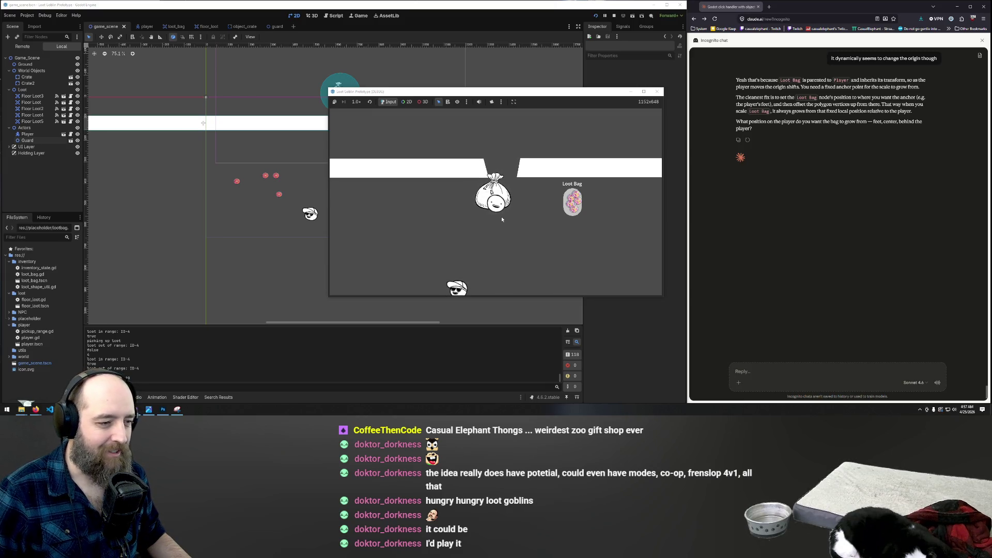
pyautogui.press('a')
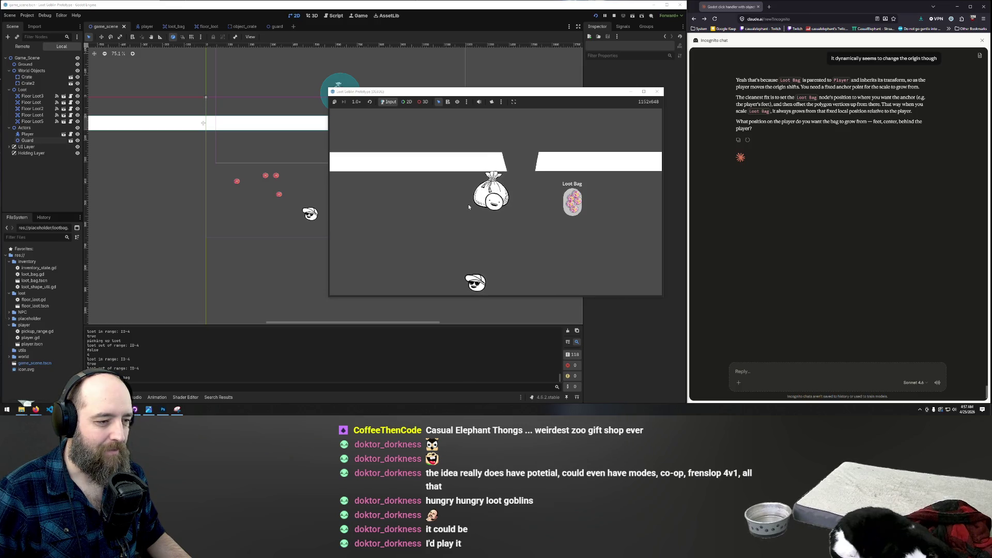
pyautogui.press('d')
pyautogui.press('w')
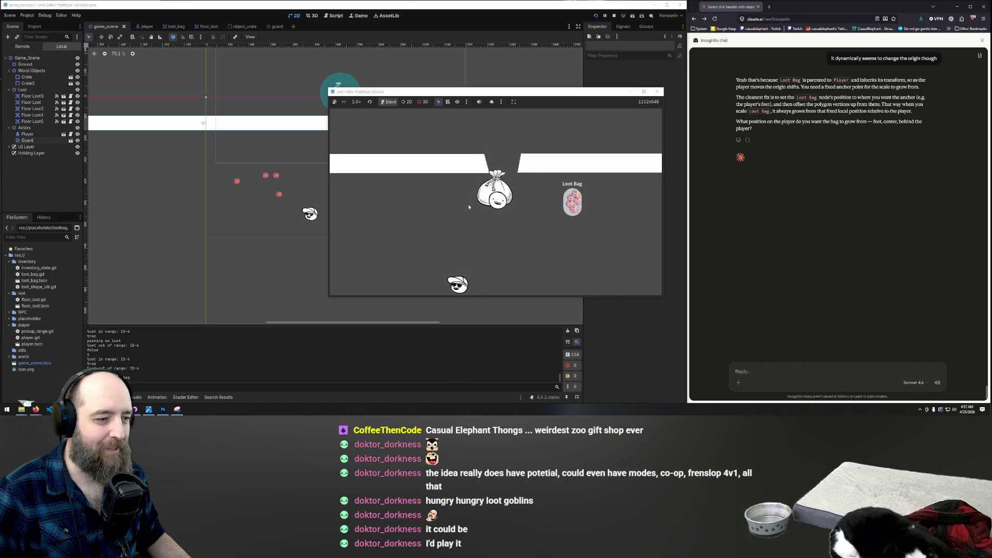
# Step: Walk the player down and left until its loot sack presses against the Guard
pyautogui.press('s')
pyautogui.press('a')
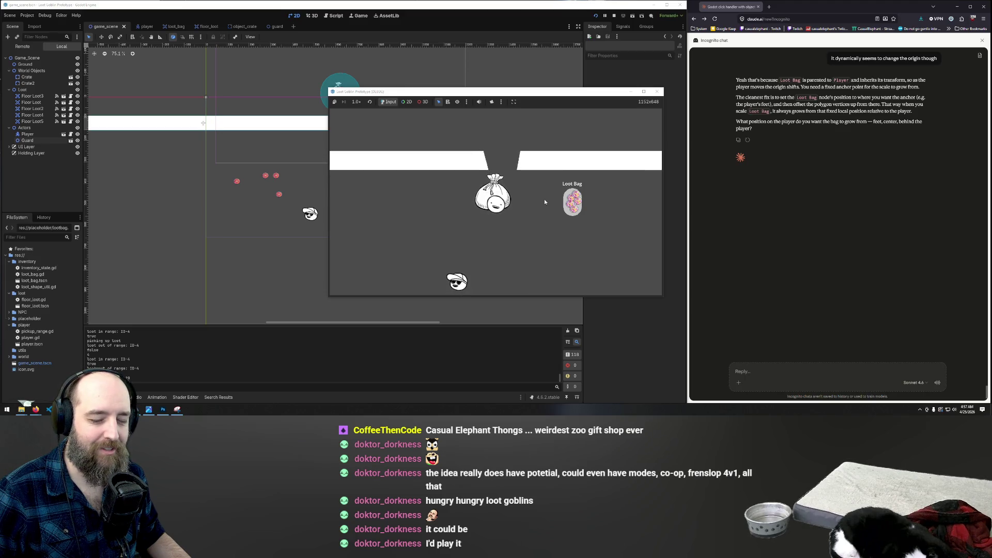
pyautogui.press('s')
pyautogui.press('a')
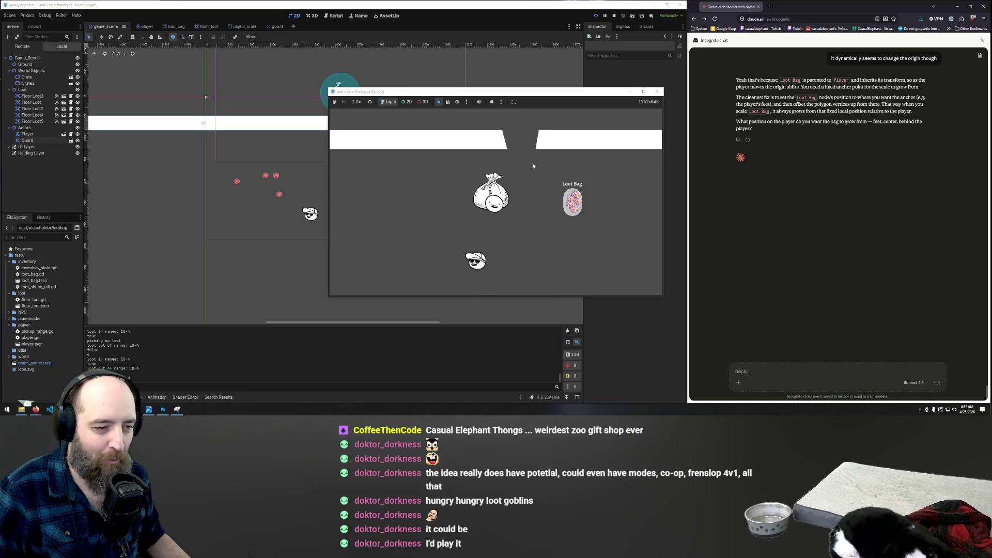
pyautogui.press('s')
pyautogui.press('a')
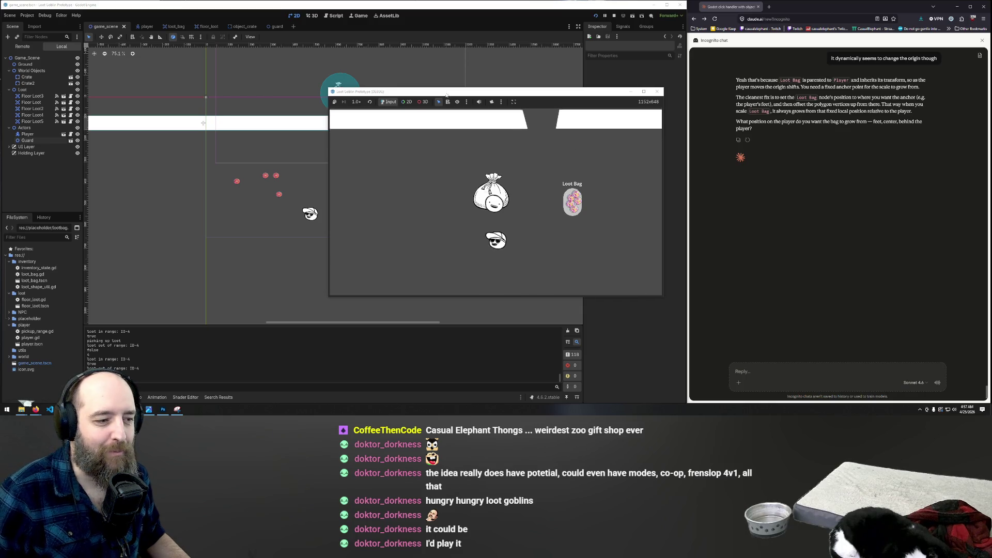
pyautogui.press('s')
pyautogui.press('a')
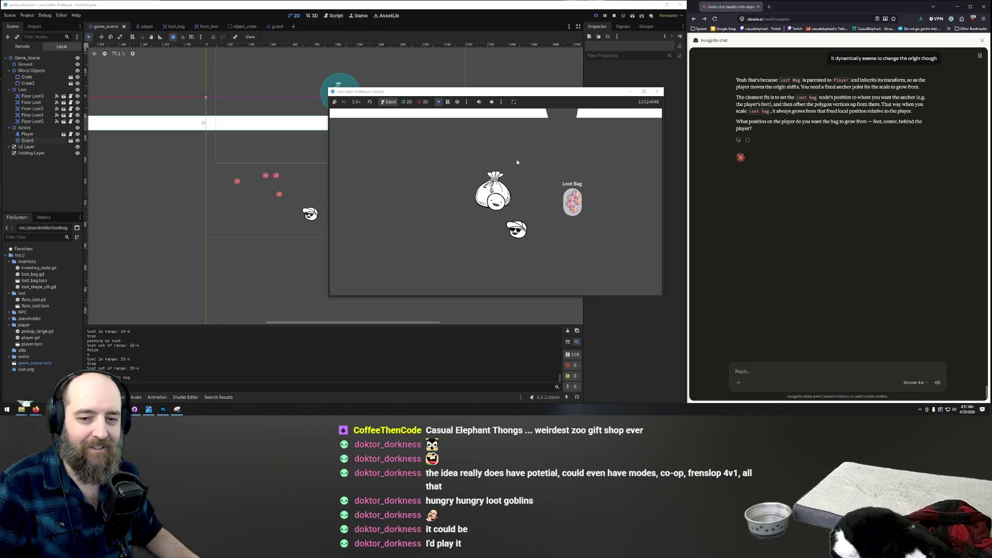
pyautogui.press('s')
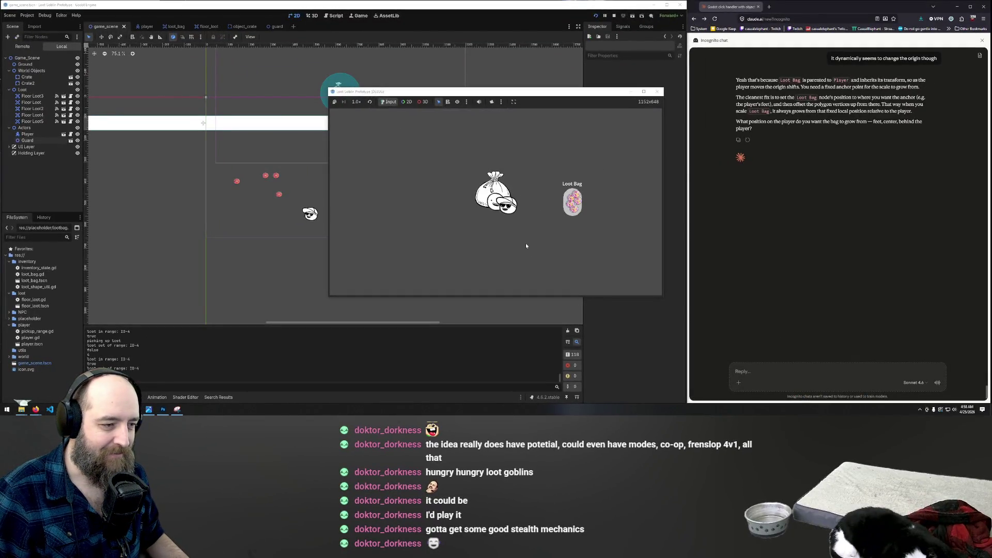
pyautogui.press('a')
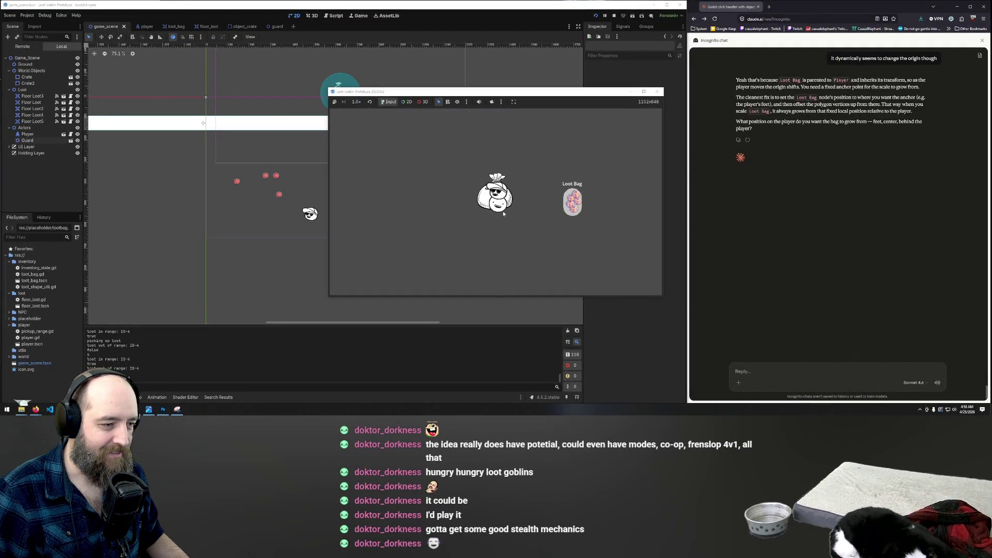
# Step: Pick up loot orbs and drop two of them on the floor beside the player and Guard
pyautogui.press('a')
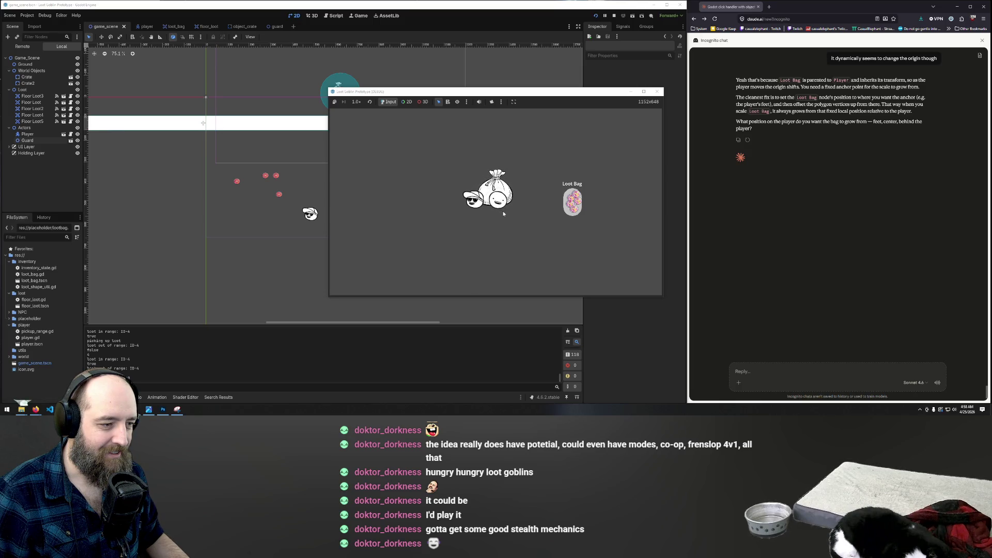
pyautogui.click(513, 209)
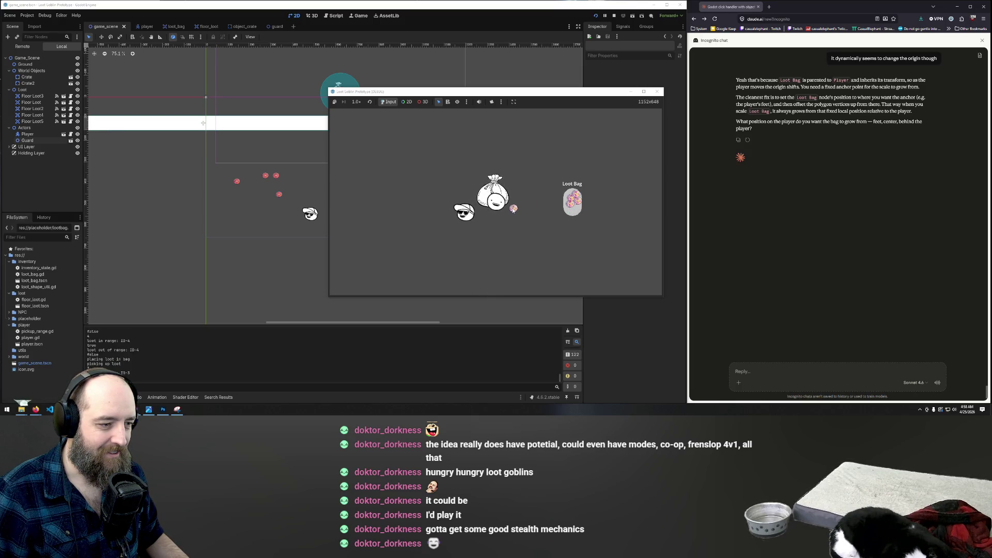
pyautogui.press('a')
pyautogui.click(518, 198)
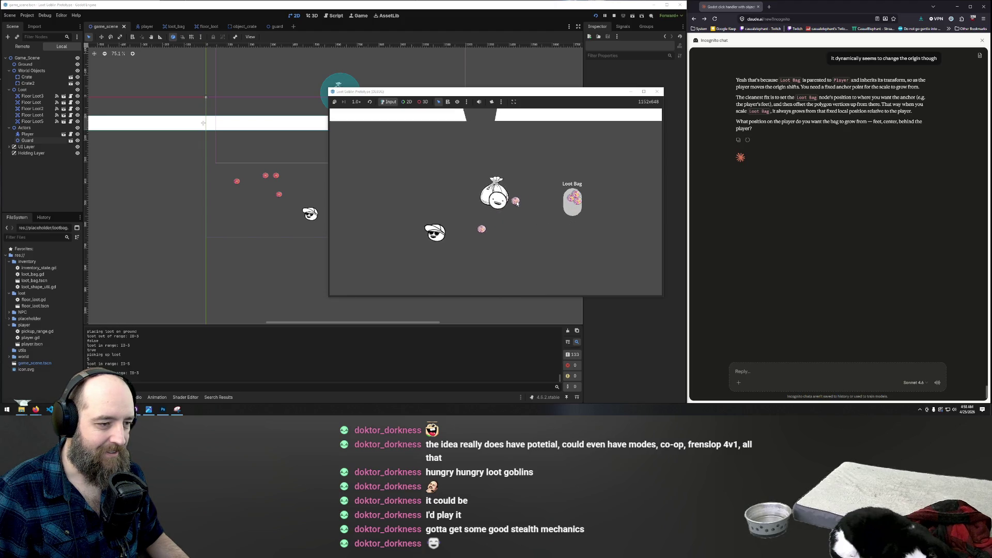
pyautogui.click(505, 216)
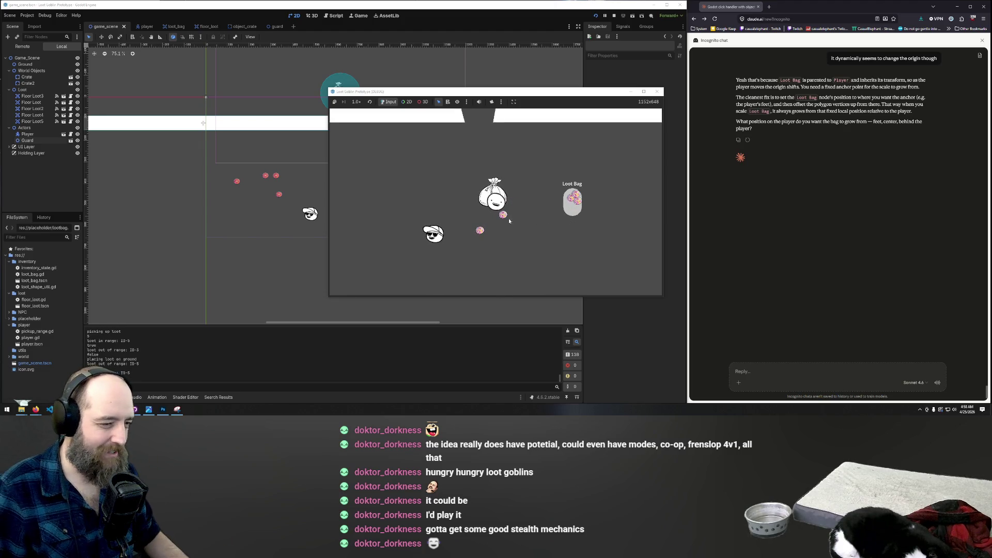
pyautogui.click(491, 218)
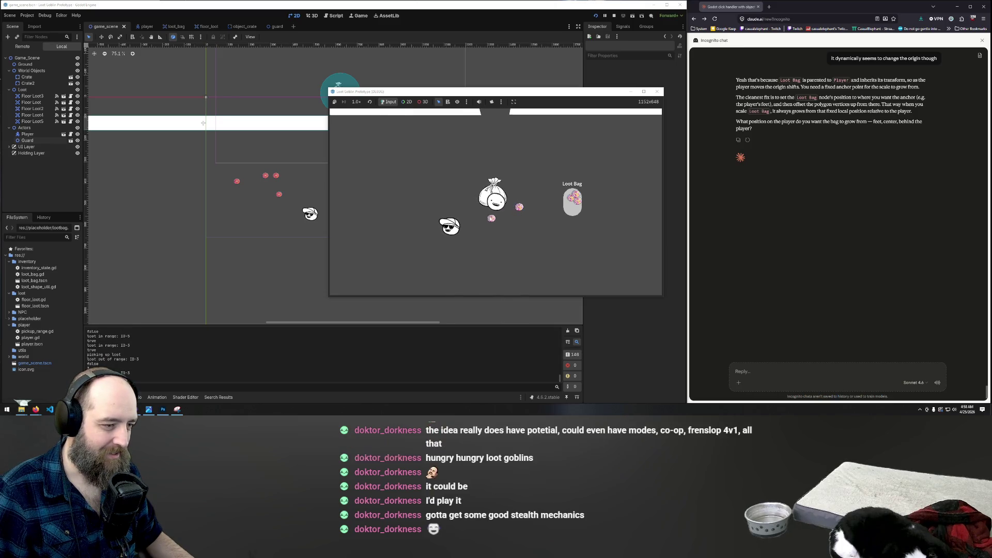
pyautogui.press('a')
pyautogui.click(506, 219)
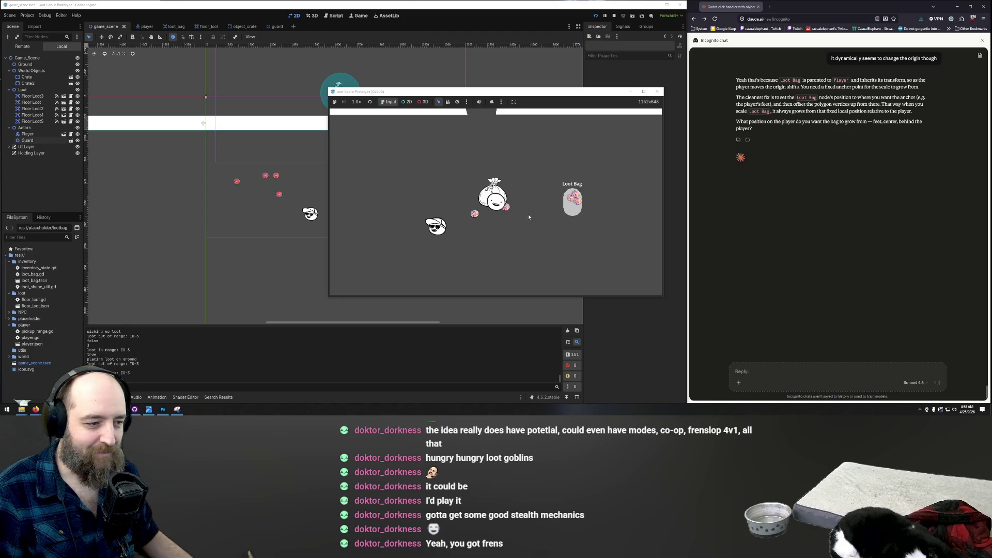
pyautogui.click(491, 215)
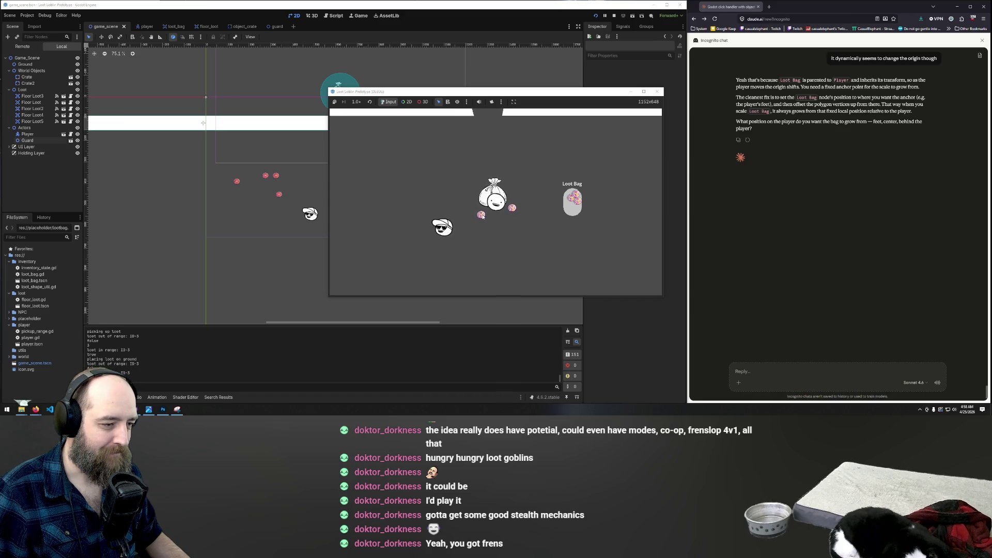
pyautogui.click(481, 213)
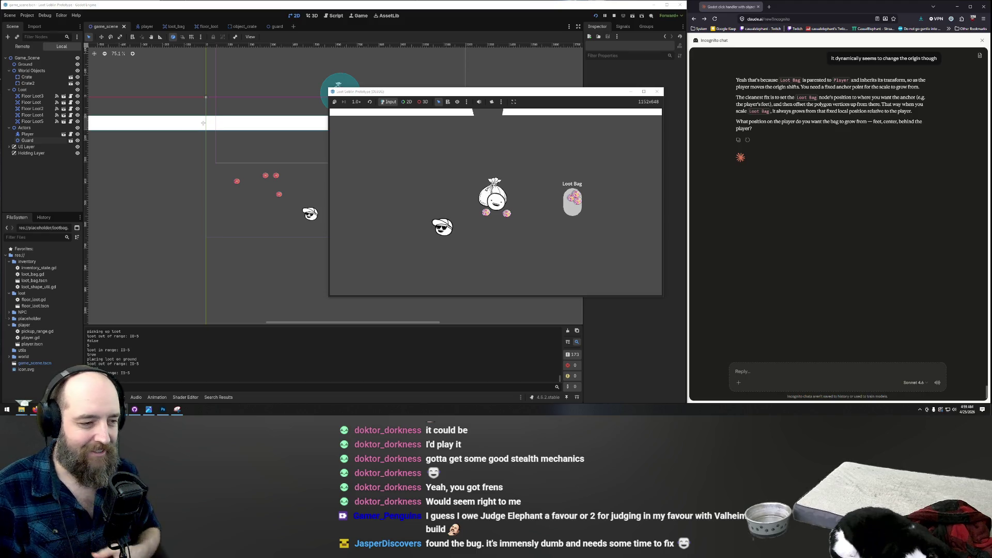
# Step: Move right and put both dropped loot orbs back into the Loot Bag
pyautogui.press('d')
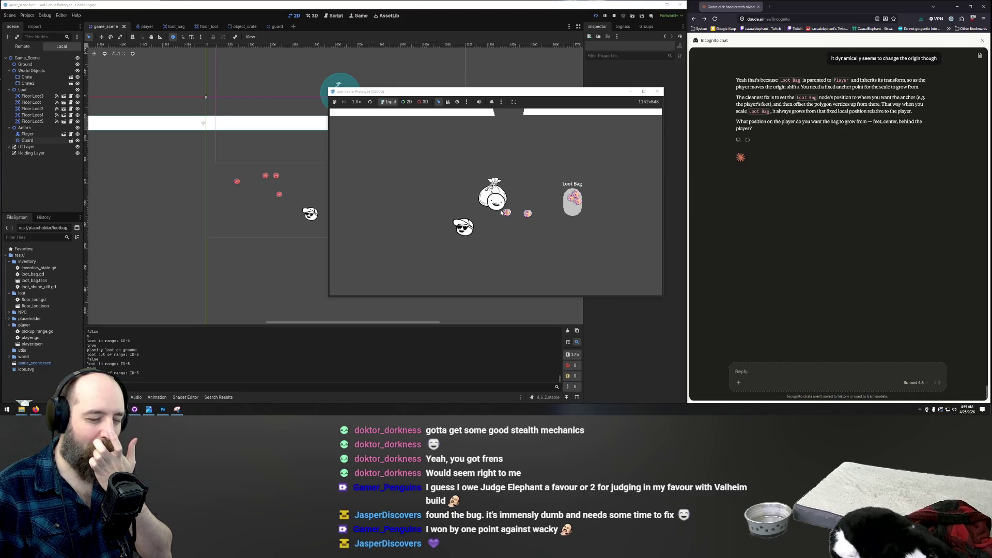
pyautogui.click(507, 214)
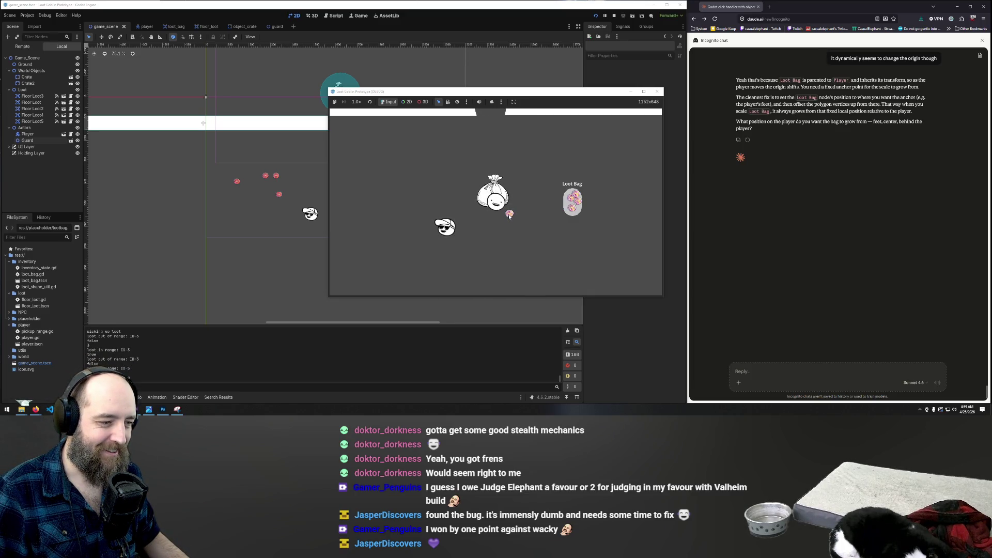
pyautogui.click(569, 204)
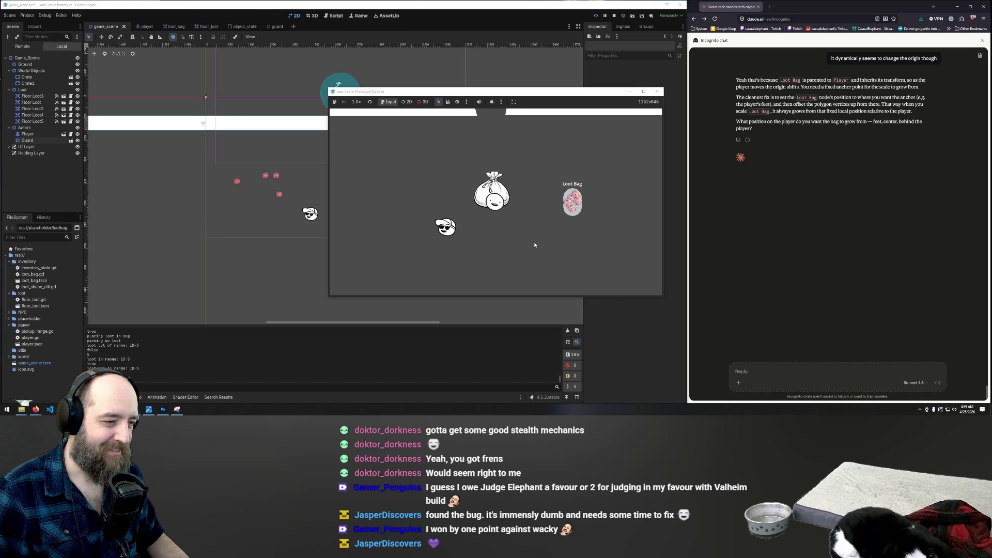
# Step: Walk the player upward into the wall gap
pyautogui.press('w')
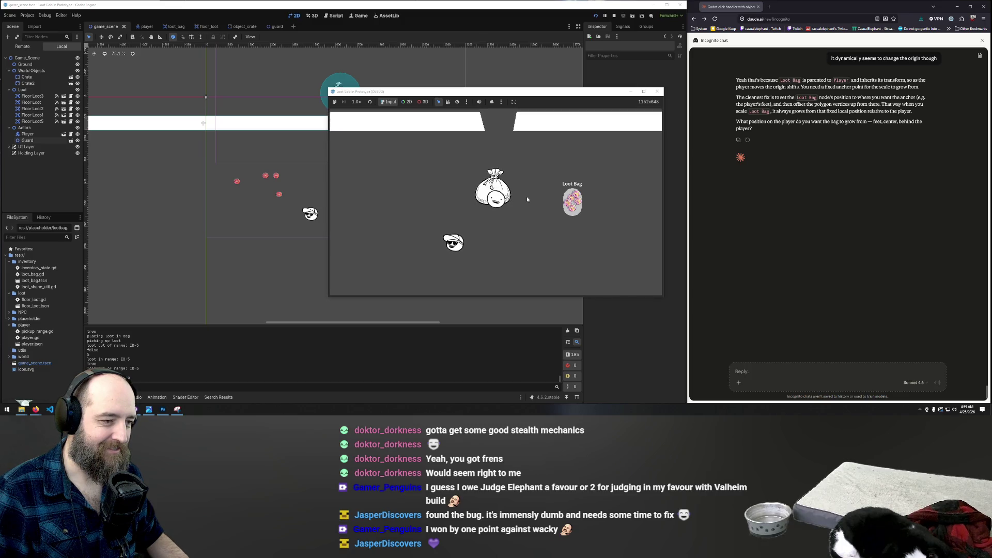
pyautogui.press('w')
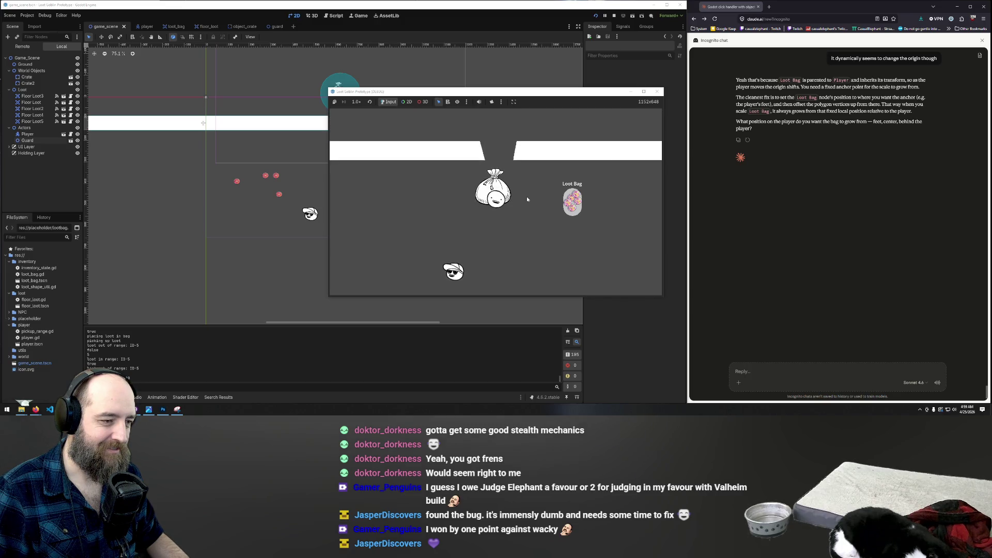
pyautogui.press('w')
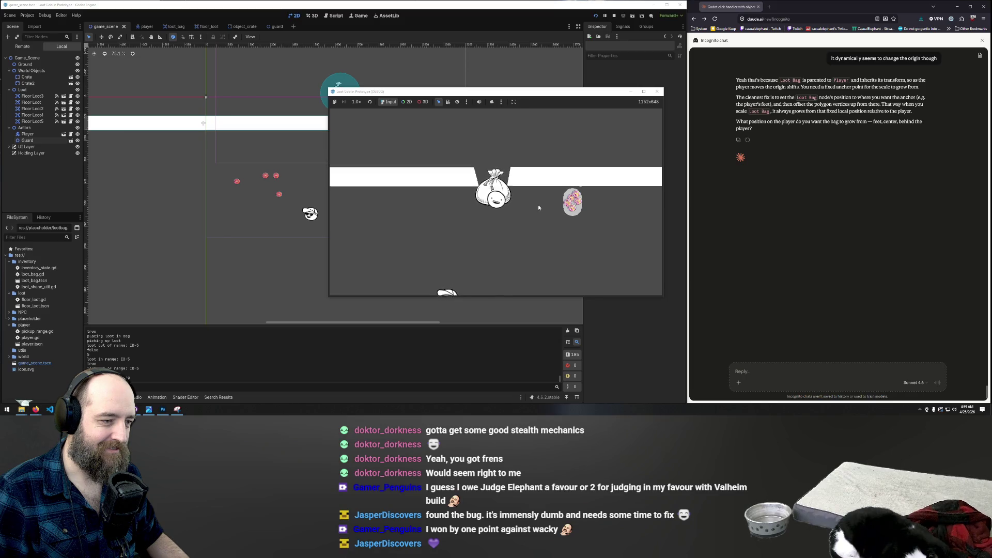
# Step: Drag two loot items out of the Loot Bag onto the floor beside the player
pyautogui.moveTo(560, 209); pyautogui.dragTo(518, 207)
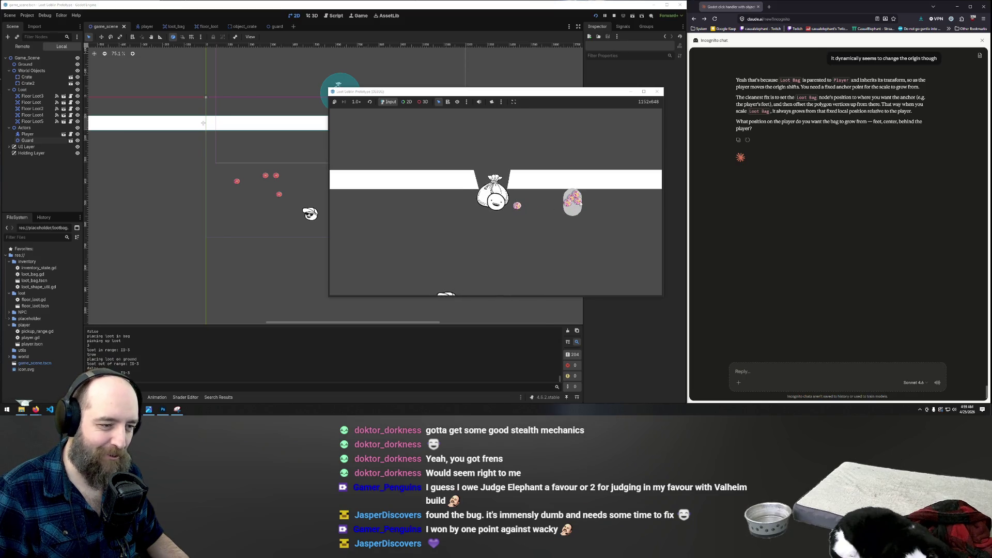
pyautogui.press('s')
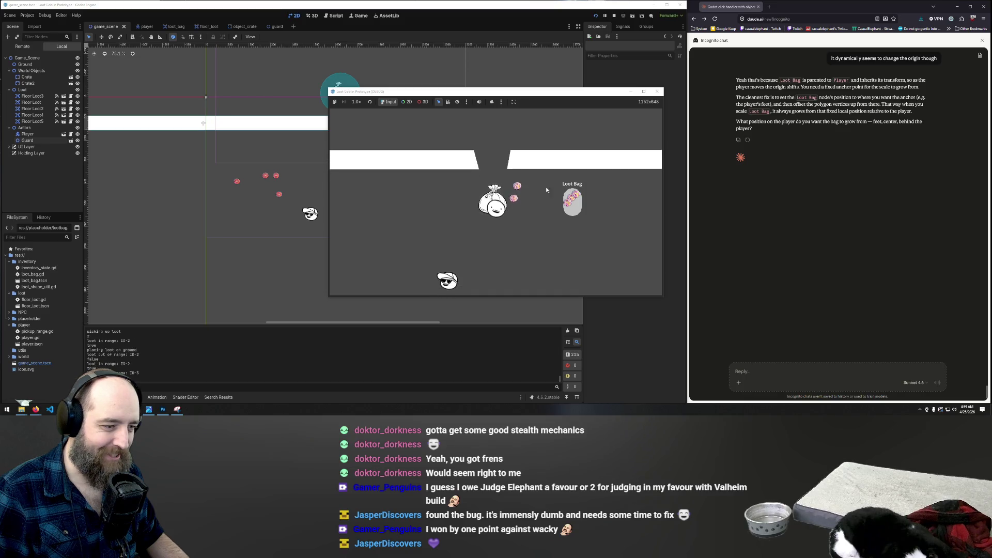
pyautogui.press('w')
pyautogui.moveTo(572, 206)
pyautogui.mouseDown()
pyautogui.moveTo(516, 204)
pyautogui.moveTo(527, 216)
pyautogui.mouseUp()
# Step: Walk the player up and down through the wall gap, ending below it
pyautogui.press('s')
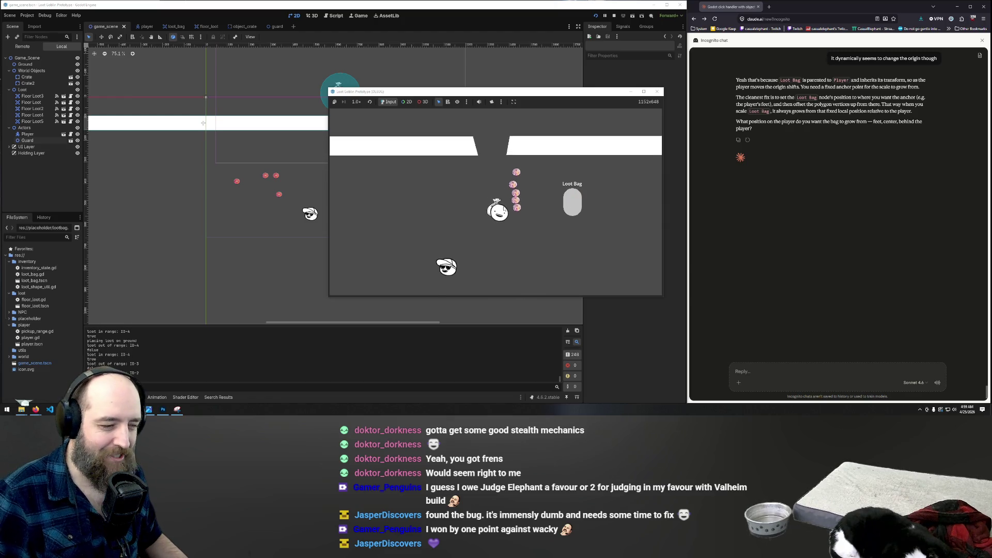
pyautogui.press('w')
pyautogui.press('w')
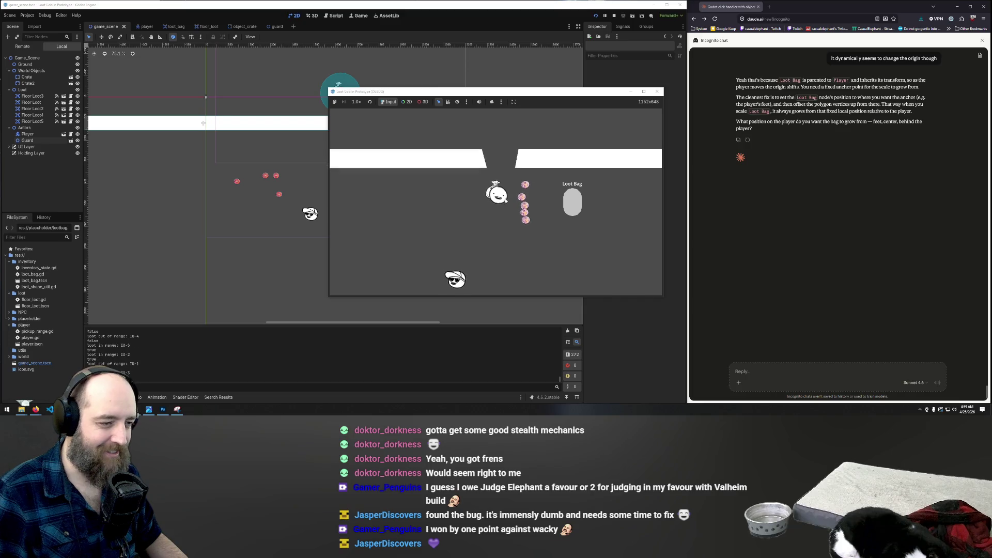
pyautogui.press('s')
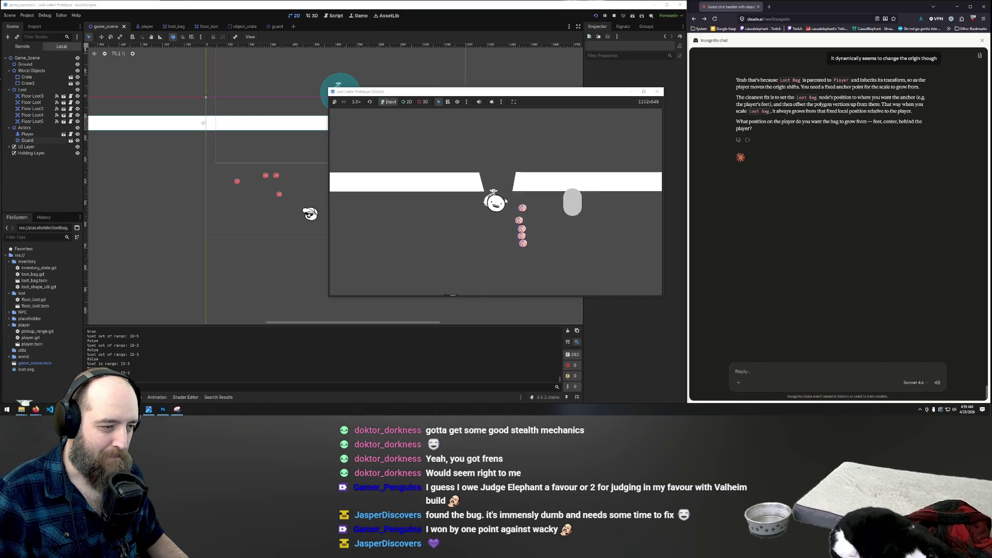
pyautogui.press('s')
pyautogui.press('w')
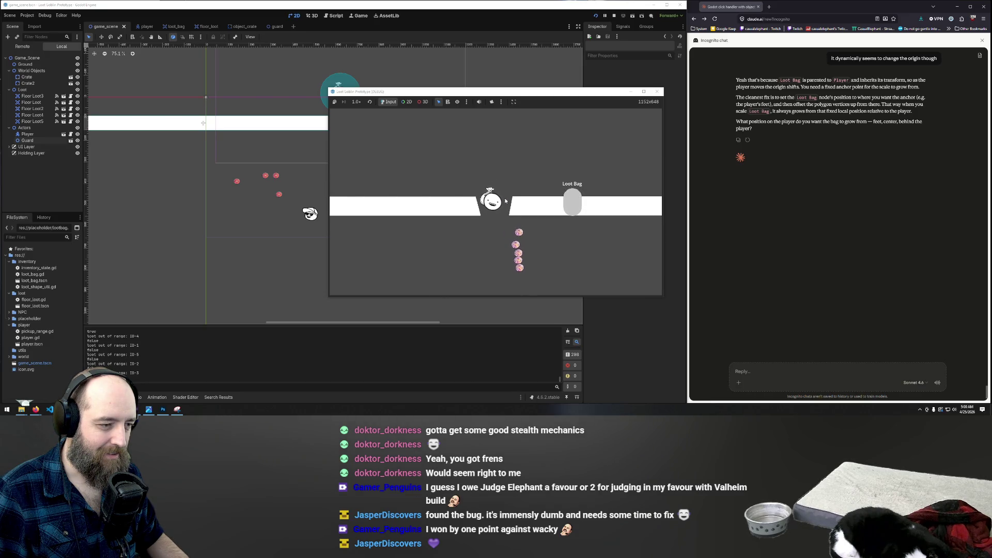
pyautogui.press('s')
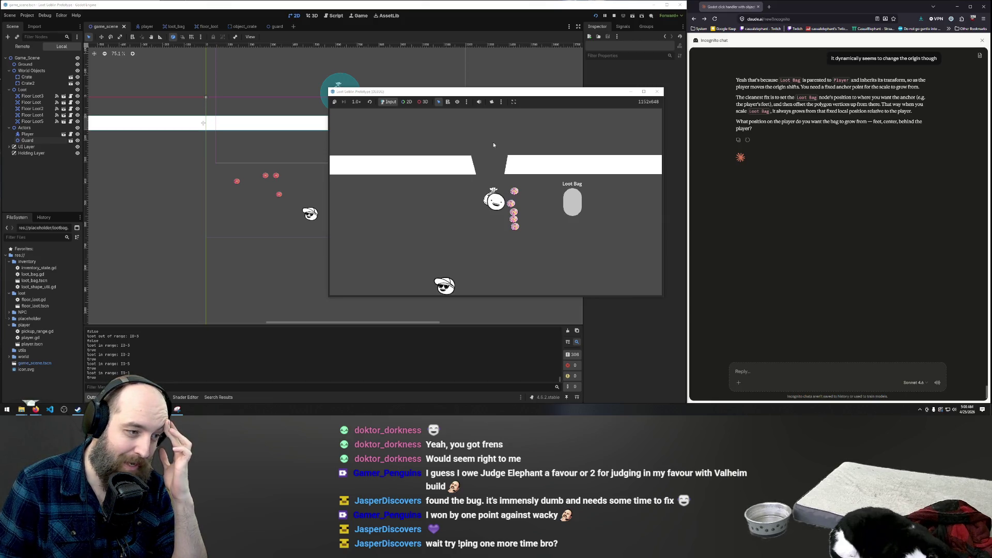
# Step: Drag the loose loot coins back into the Loot Bag
pyautogui.moveTo(514, 191); pyautogui.dragTo(572, 207)
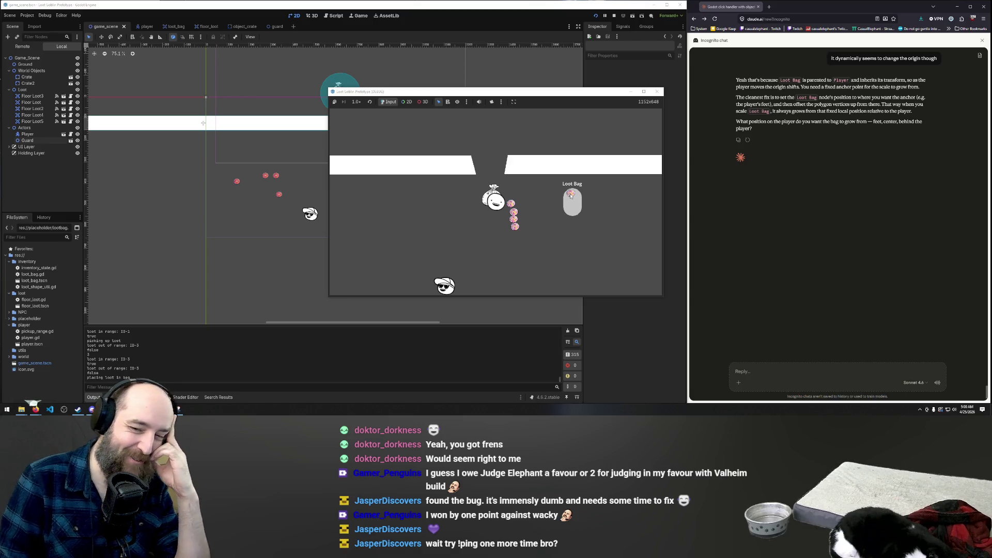
pyautogui.moveTo(570, 193); pyautogui.dragTo(572, 194)
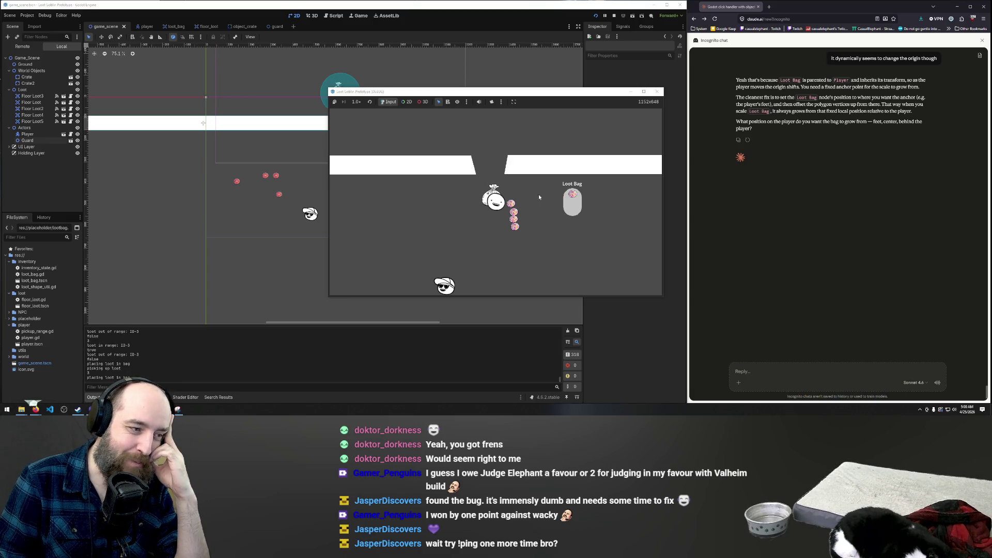
pyautogui.click(511, 203)
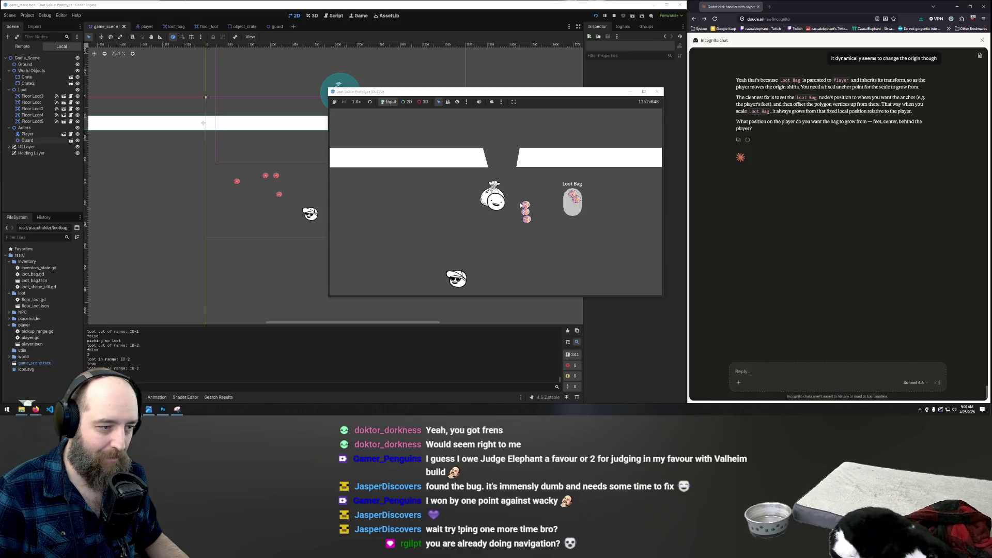
pyautogui.moveTo(521, 205); pyautogui.dragTo(568, 202)
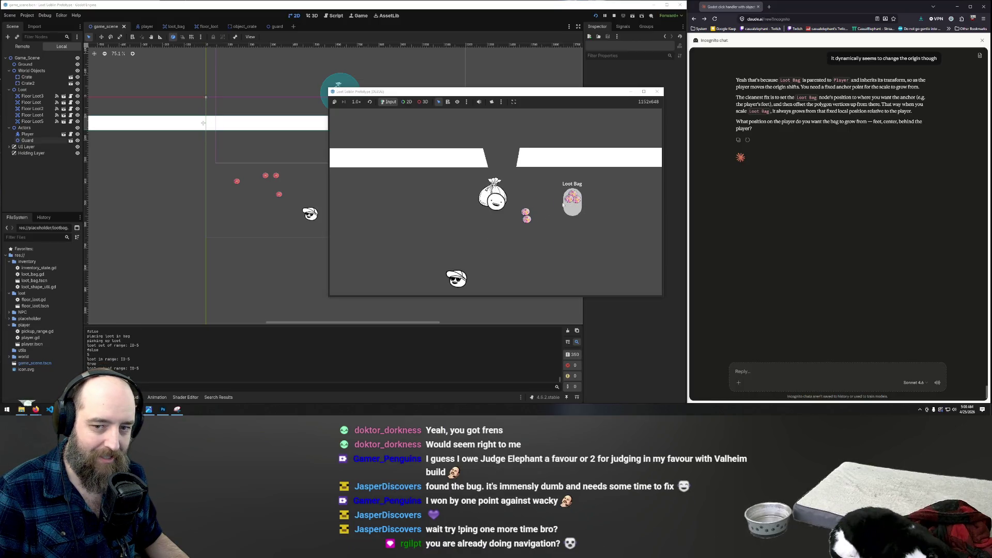
# Step: Walk the player down, then up to the pink coins, and close the test run
pyautogui.click(524, 240)
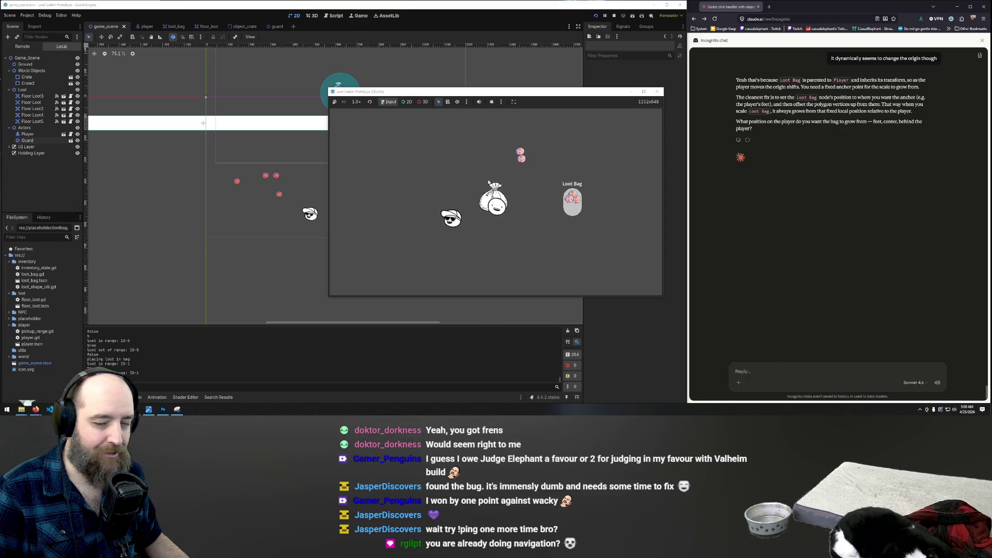
pyautogui.click(520, 155)
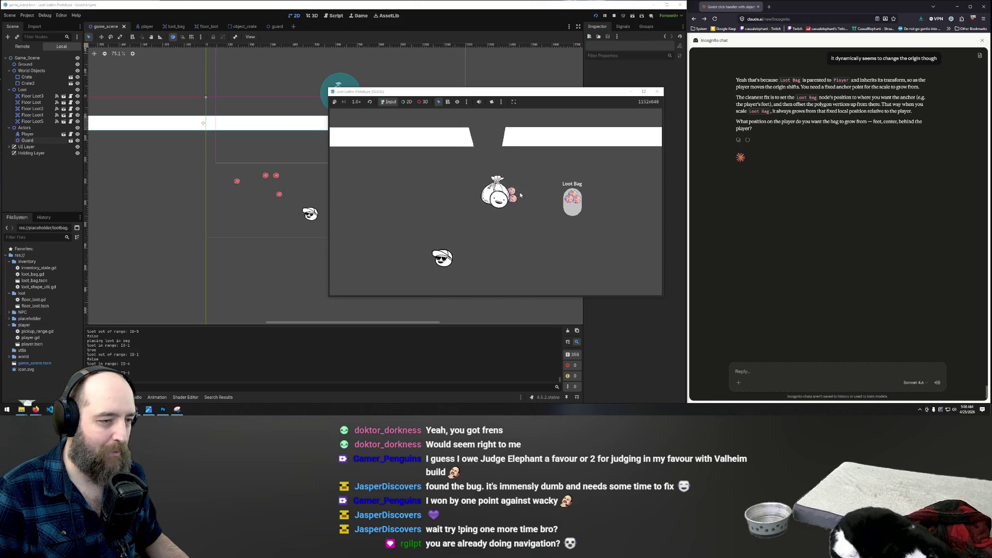
pyautogui.click(657, 92)
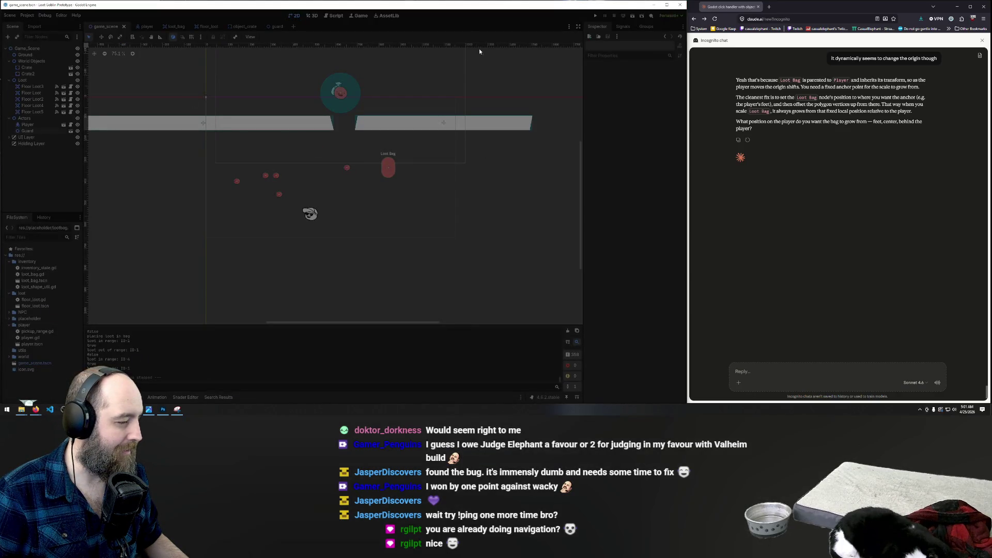
pyautogui.press('Escape')
# Step: Close Snipping Tool without saving and open My First Godot Game from the Project Manager
pyautogui.click(153, 4)
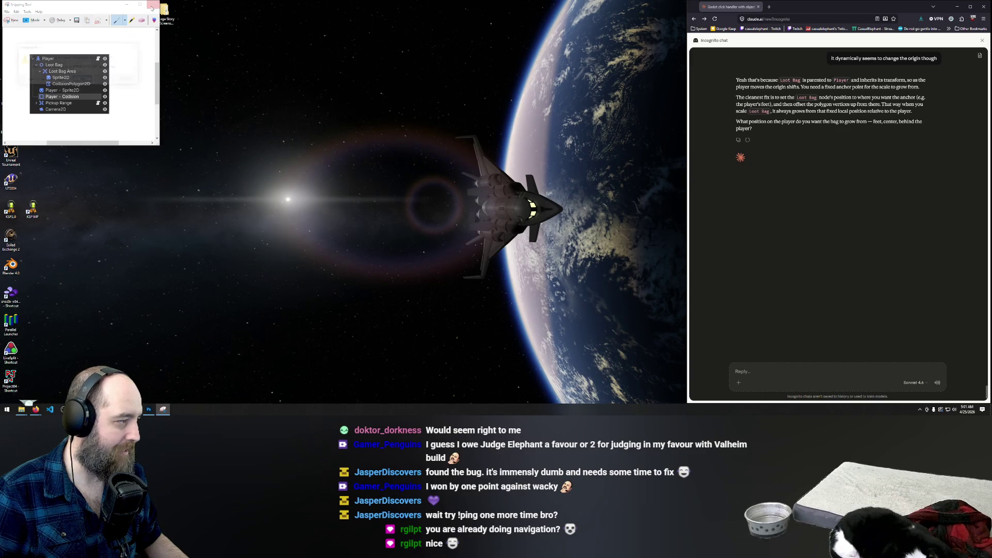
pyautogui.click(104, 79)
pyautogui.doubleClick(28, 71)
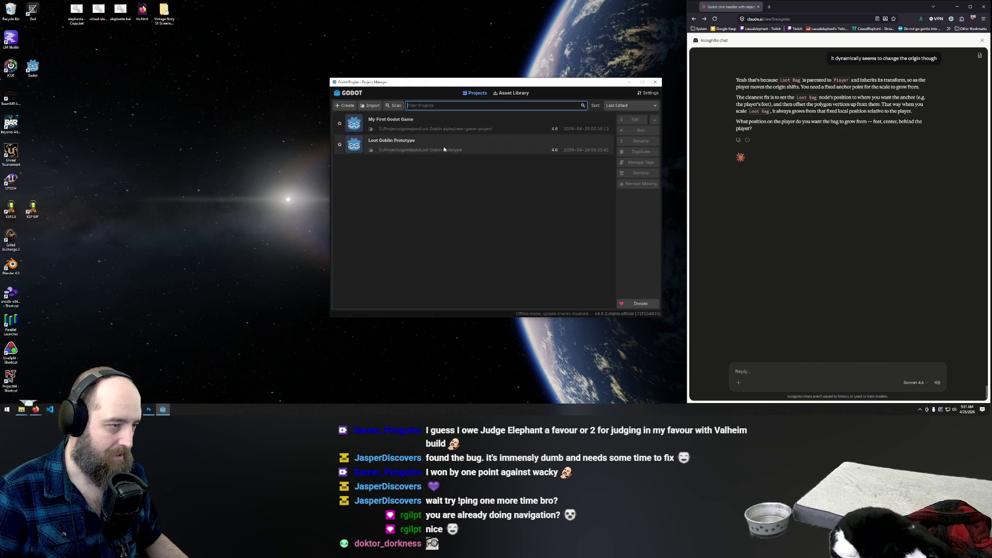
pyautogui.doubleClick(457, 126)
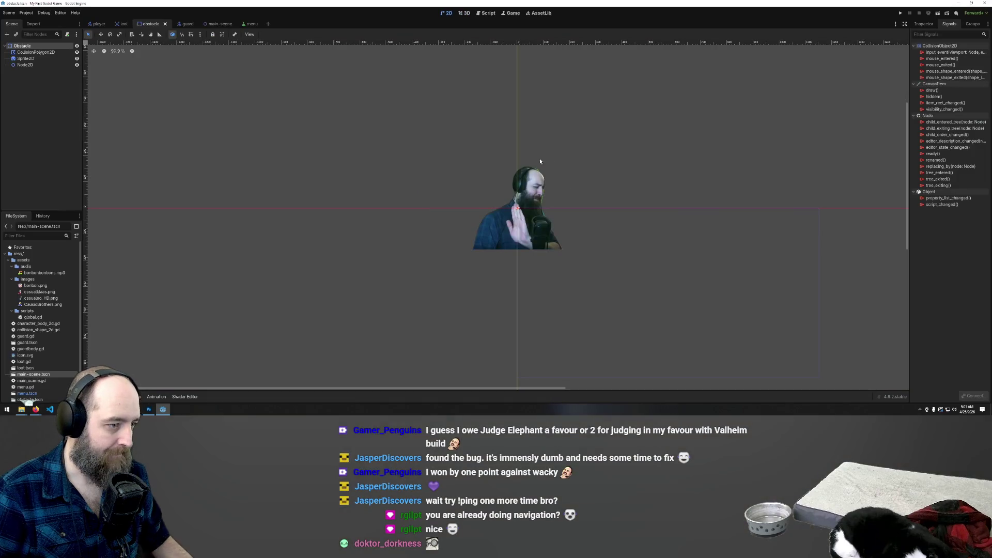
# Step: Run the game with F5, start it, and collect the top and upper-left candy bowls
pyautogui.press('F5')
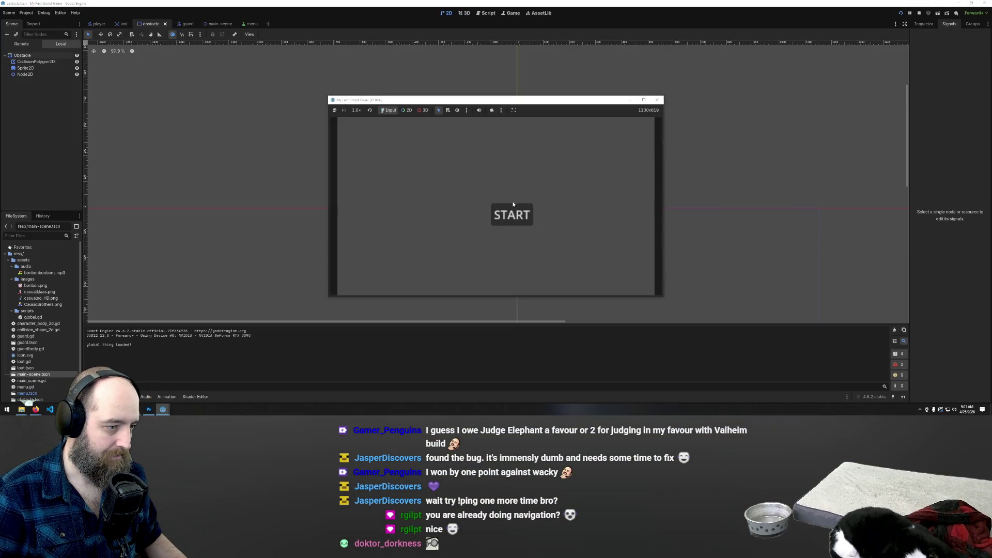
pyautogui.click(513, 205)
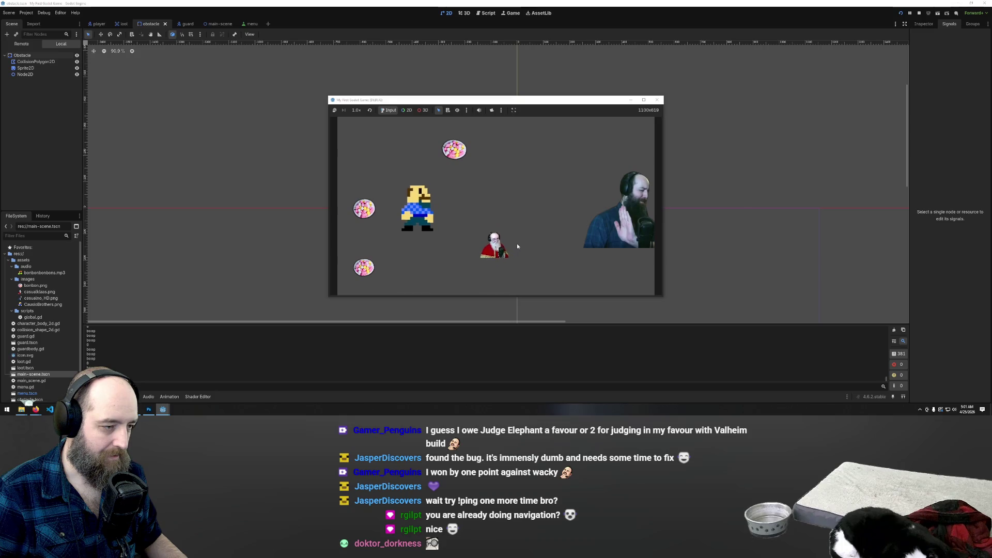
pyautogui.press('Up')
pyautogui.press('Right')
pyautogui.press('Left')
pyautogui.press('Down')
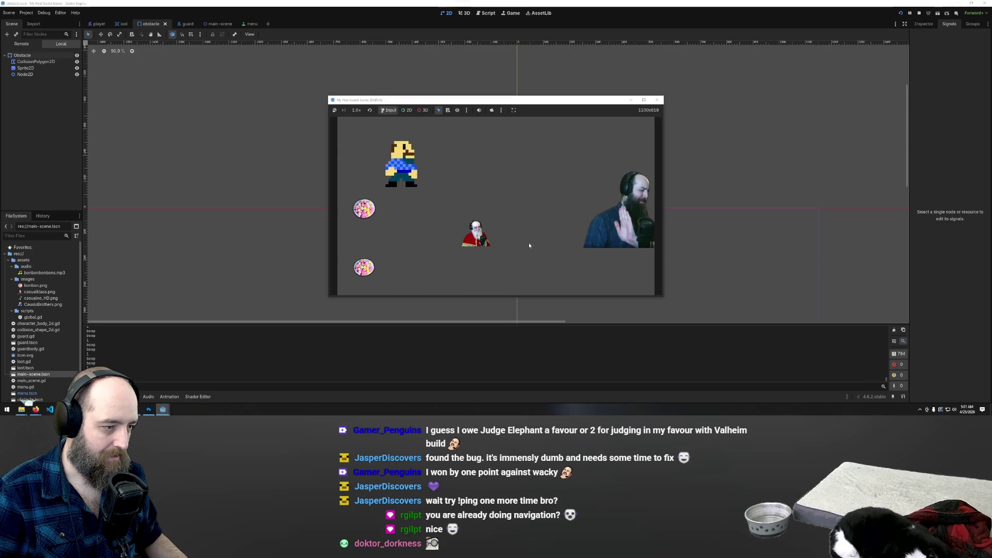
pyautogui.press('Down')
pyautogui.press('Right')
pyautogui.press('Left')
pyautogui.press('Up')
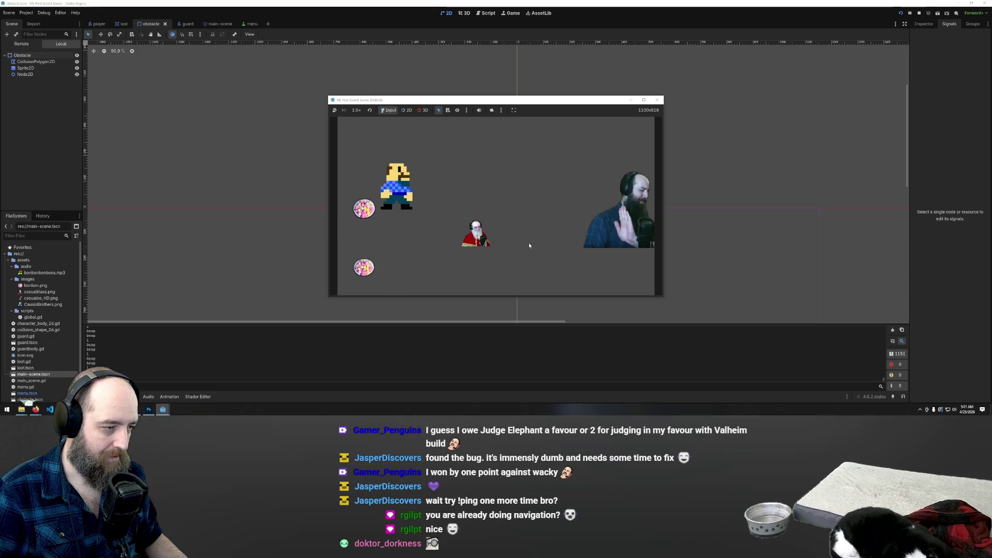
pyautogui.press('Up')
pyautogui.press('Left')
pyautogui.press('Right')
# Step: Steer the player across the top and down to collect the bottom-left bonbon
pyautogui.press('Down')
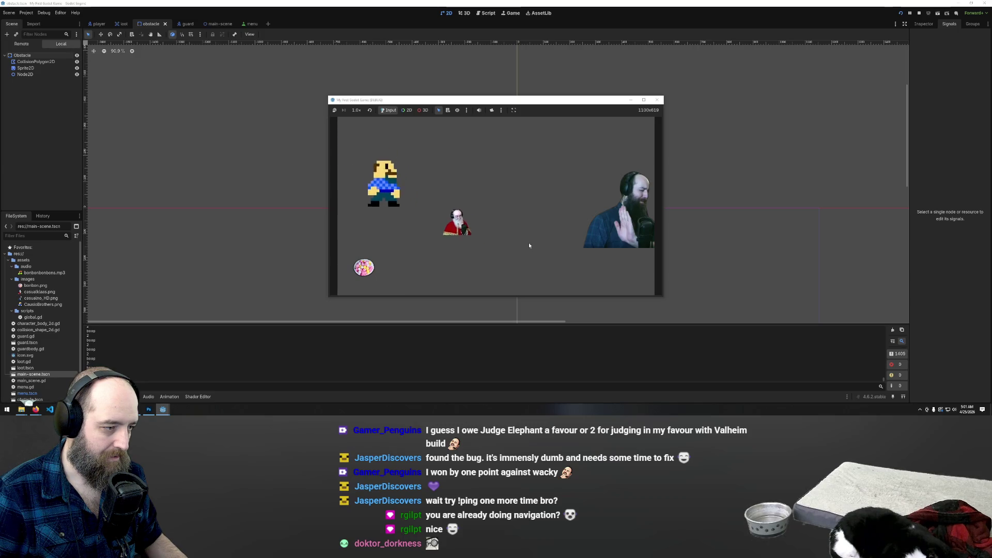
pyautogui.press('Left')
pyautogui.press('Up')
pyautogui.press('Right')
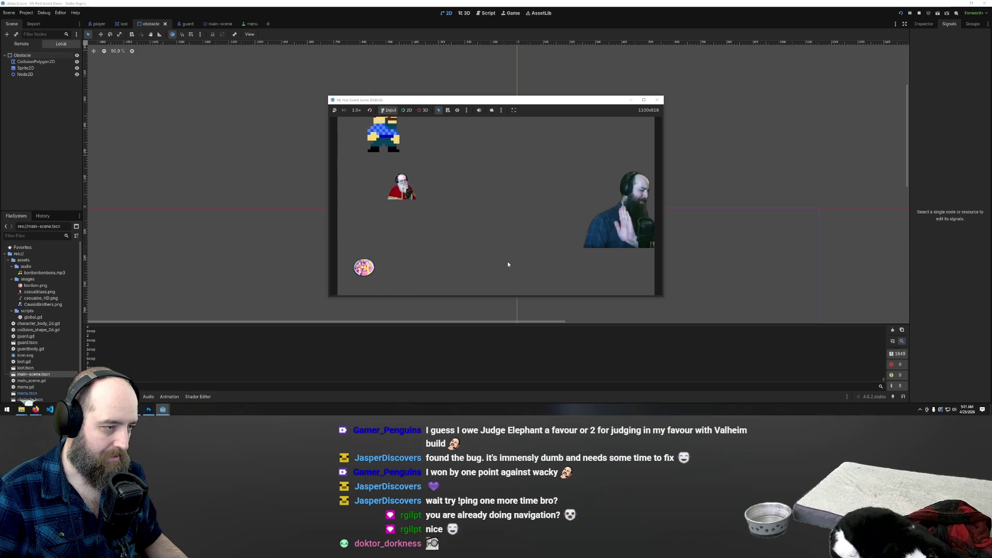
pyautogui.press('Right')
pyautogui.press('Down')
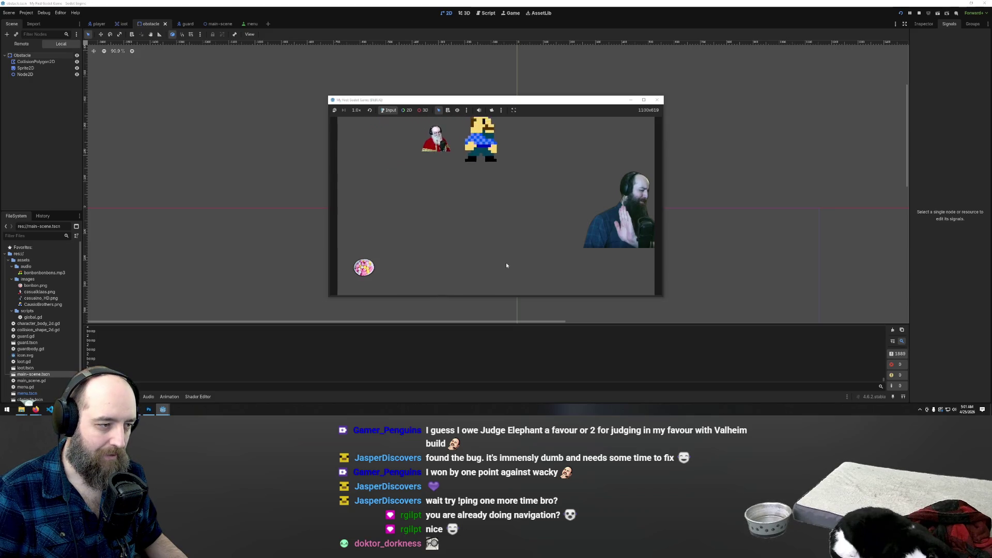
pyautogui.press('Left')
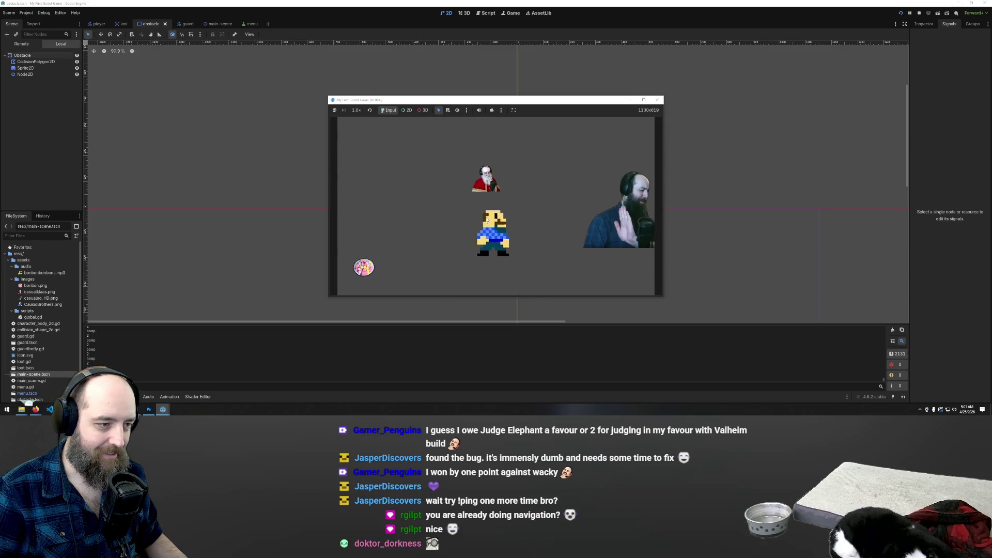
pyautogui.press('Down')
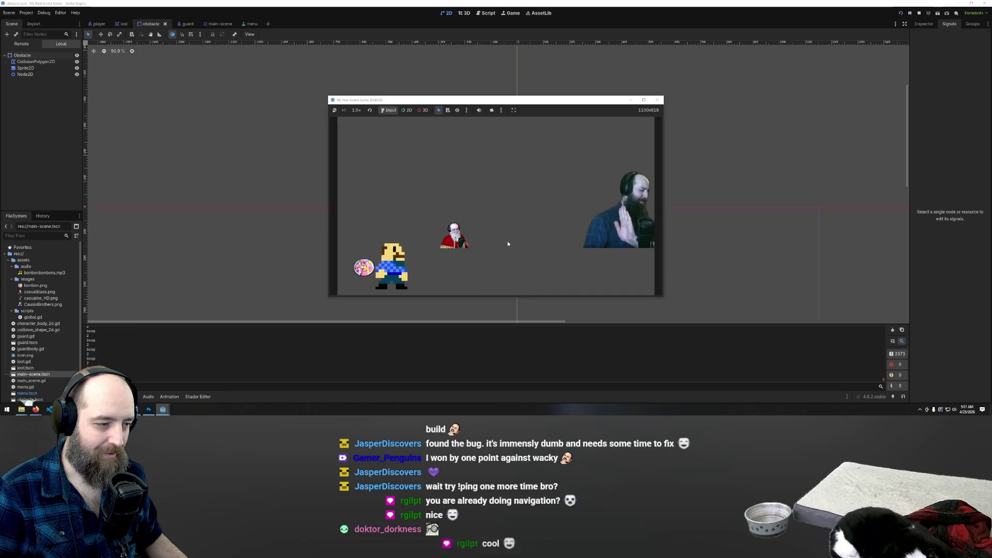
pyautogui.press('Up')
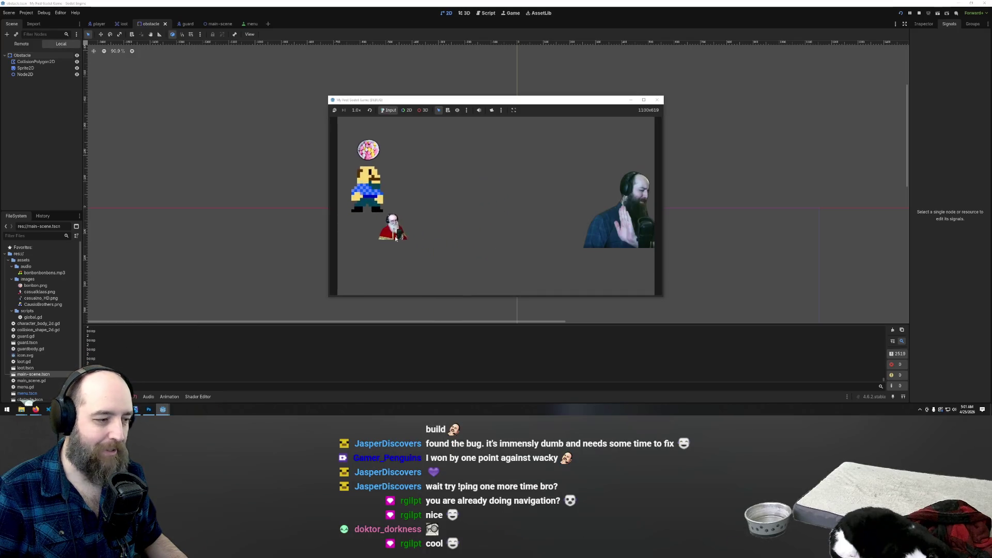
# Step: Collect the newly appeared bonbon, evade the guard to the right, then stop the game
pyautogui.press('Up')
pyautogui.press('Right')
pyautogui.press('Right')
pyautogui.press('Down')
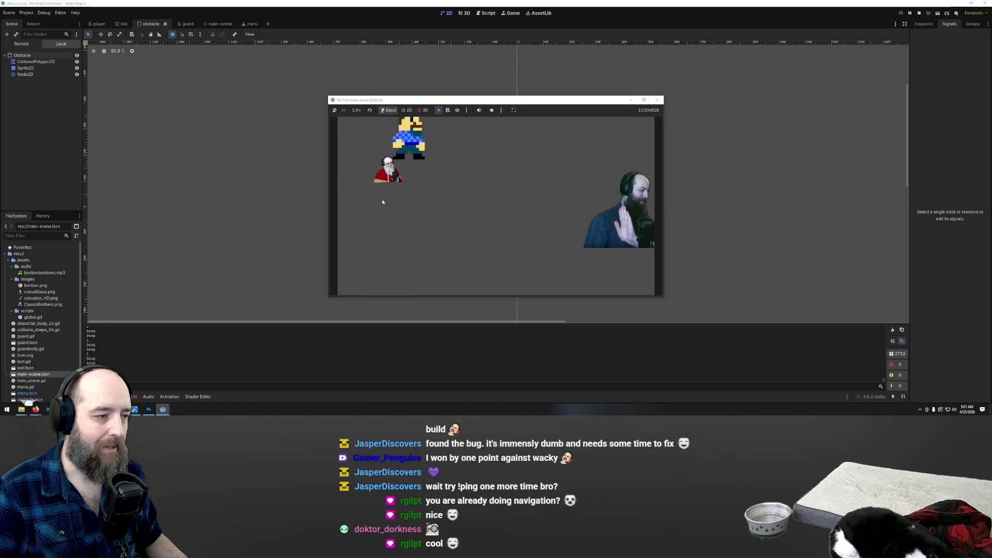
pyautogui.press('Right')
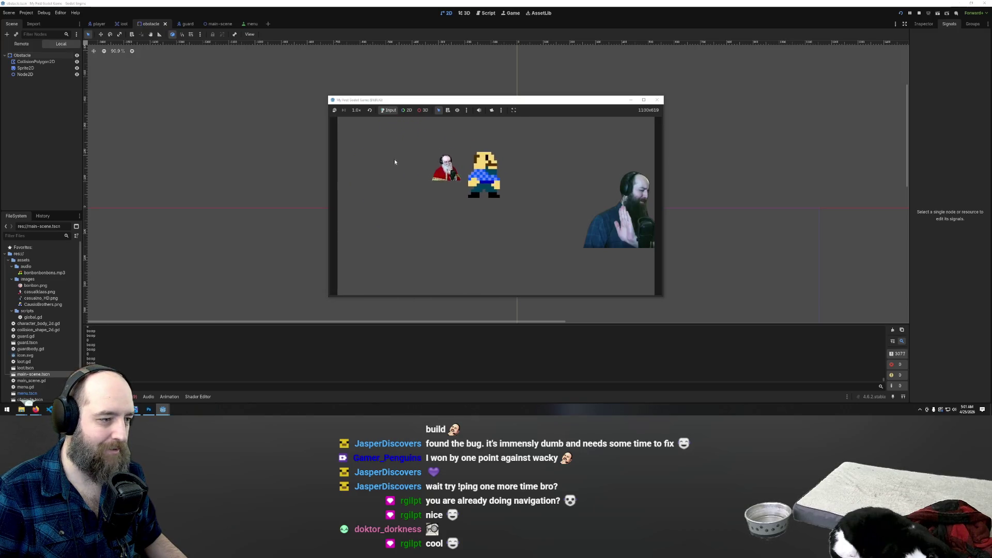
pyautogui.press('Down')
pyautogui.press('Right')
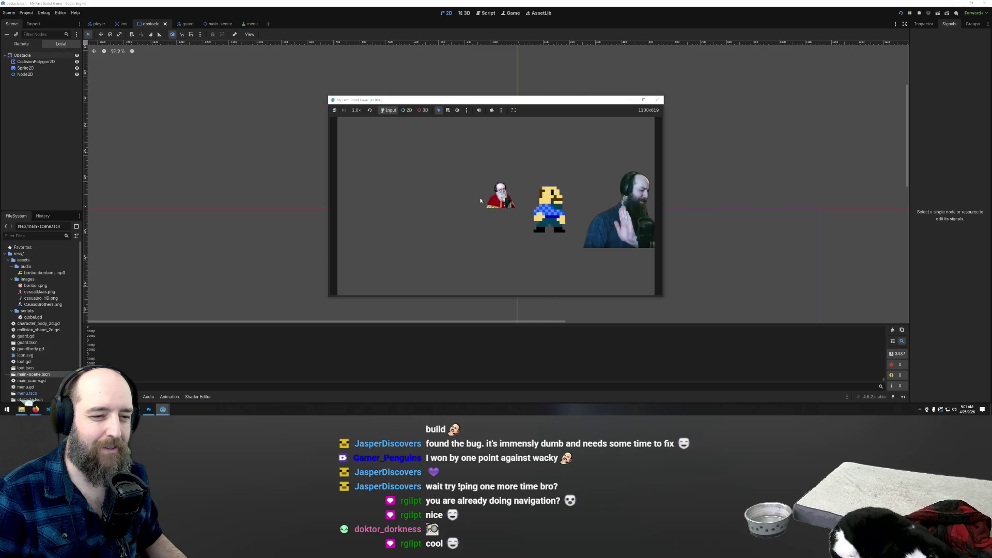
pyautogui.press('Right')
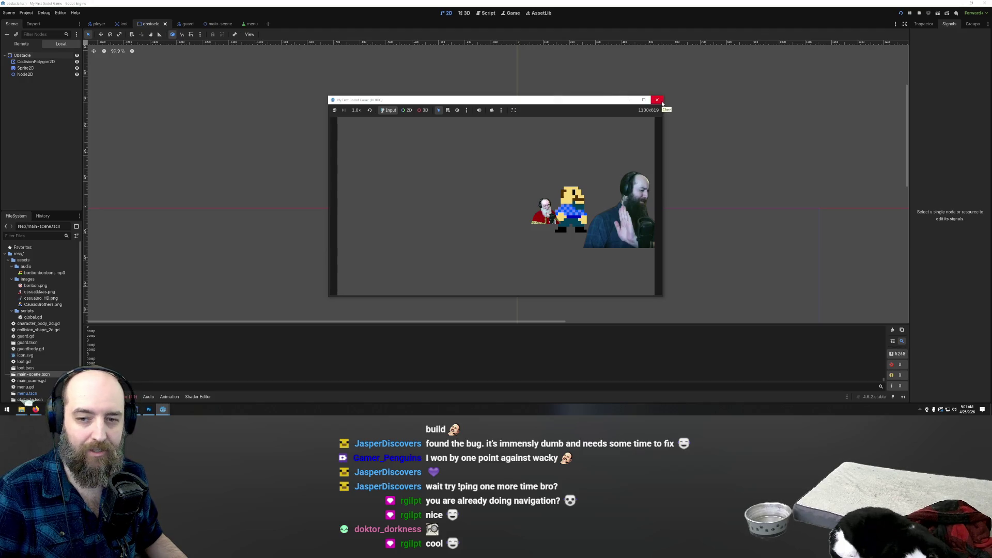
pyautogui.click(657, 100)
# Step: Switch to the main-scene tab showing the Player, three bonbons and guard, zooming the viewport
pyautogui.scroll(-15, 599, 207)
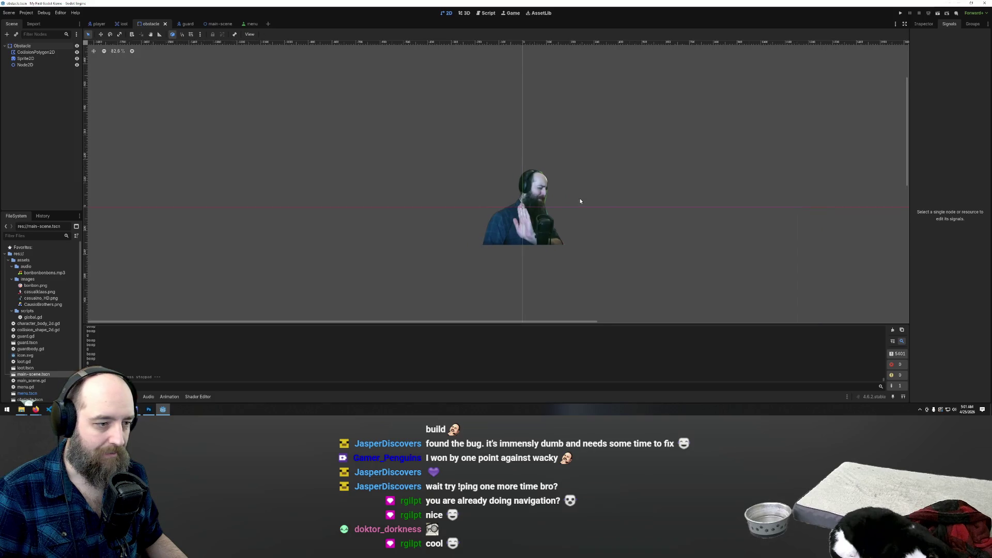
pyautogui.scroll(-4, 474, 187)
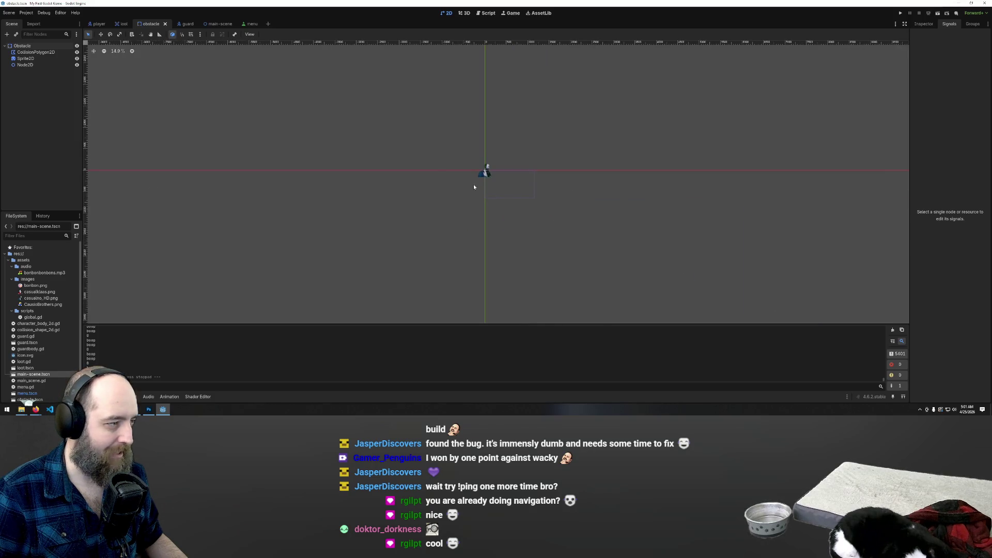
pyautogui.scroll(12, 499, 178)
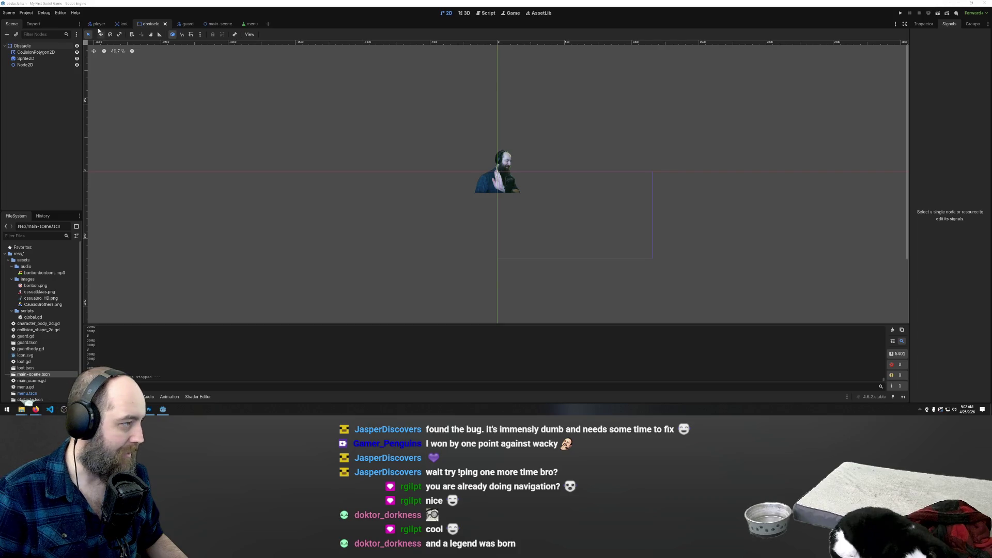
pyautogui.click(213, 24)
pyautogui.scroll(-6, 572, 207)
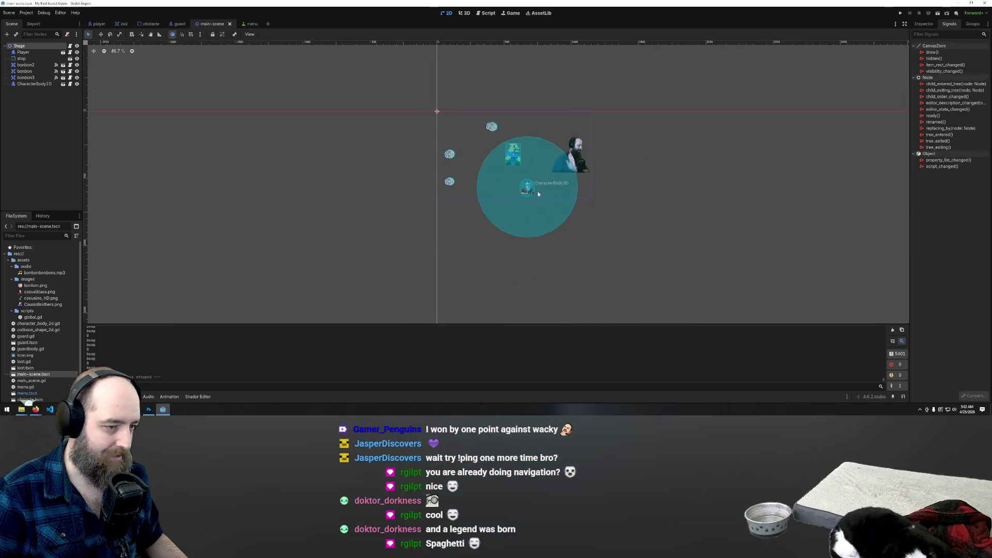
pyautogui.scroll(6, 537, 191)
pyautogui.scroll(1, 541, 182)
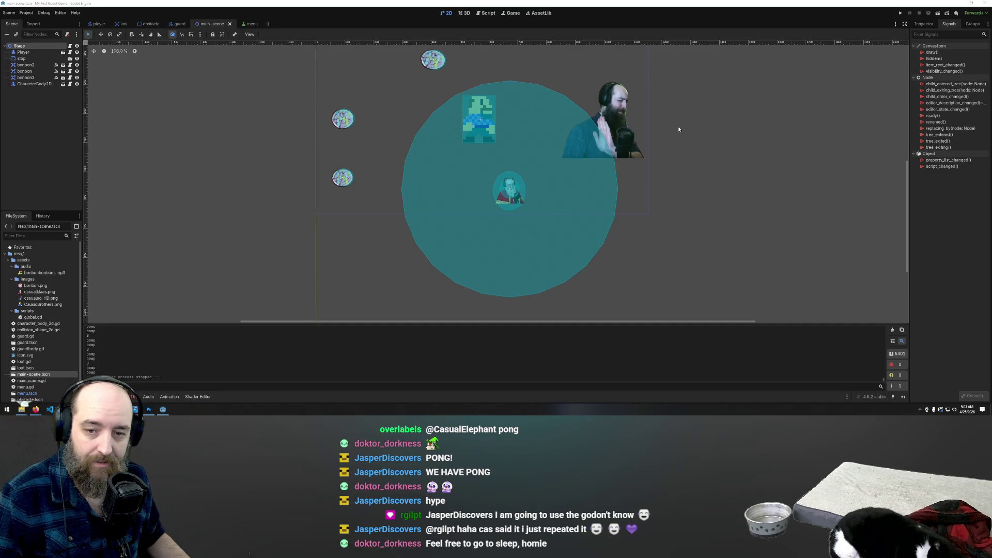
# Step: Deselect all nodes by clicking empty space in the main-scene's 2D viewport
pyautogui.click(775, 144)
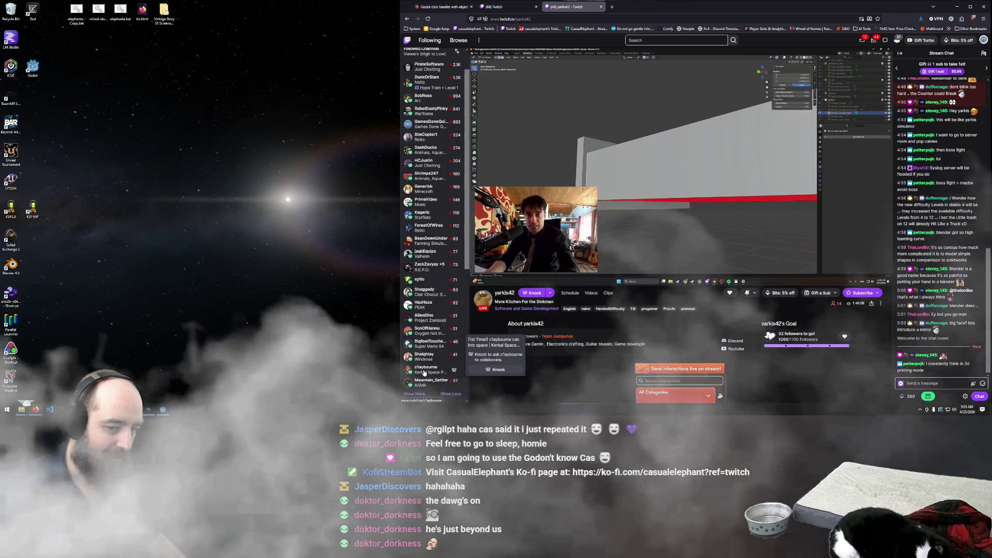
# Step: Open another streamer's channel, then expand the Followed Channels list three times with Show More
pyautogui.click(424, 370)
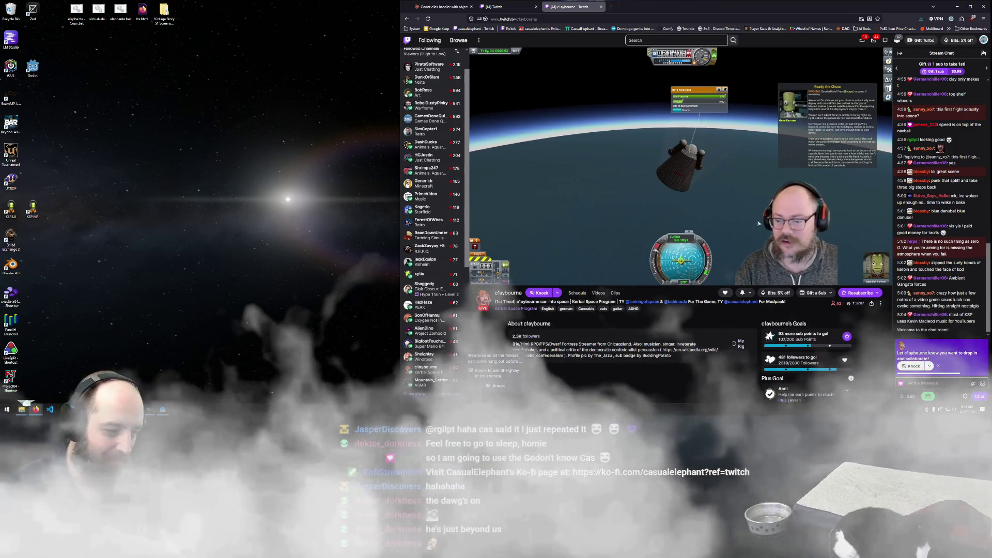
pyautogui.scroll(-3, 422, 280)
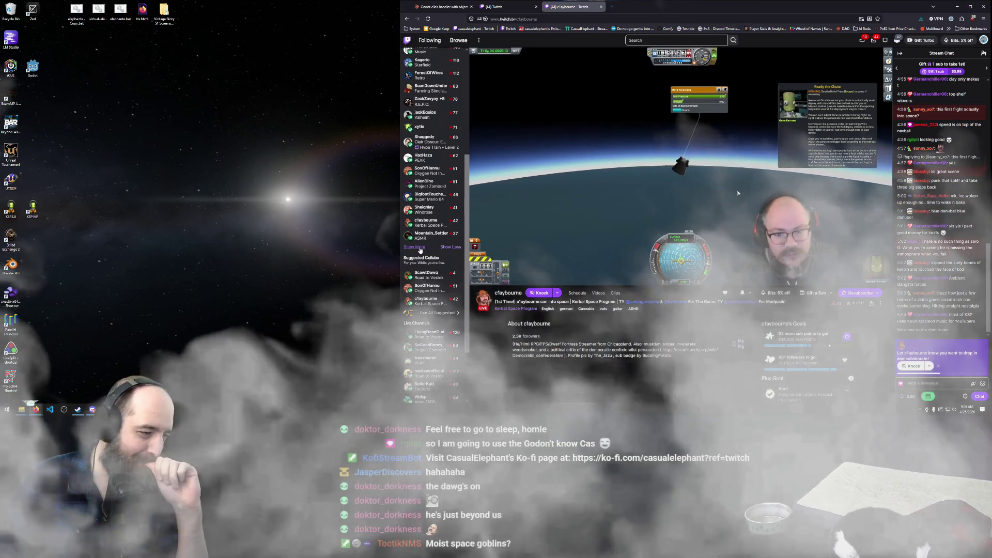
pyautogui.click(414, 247)
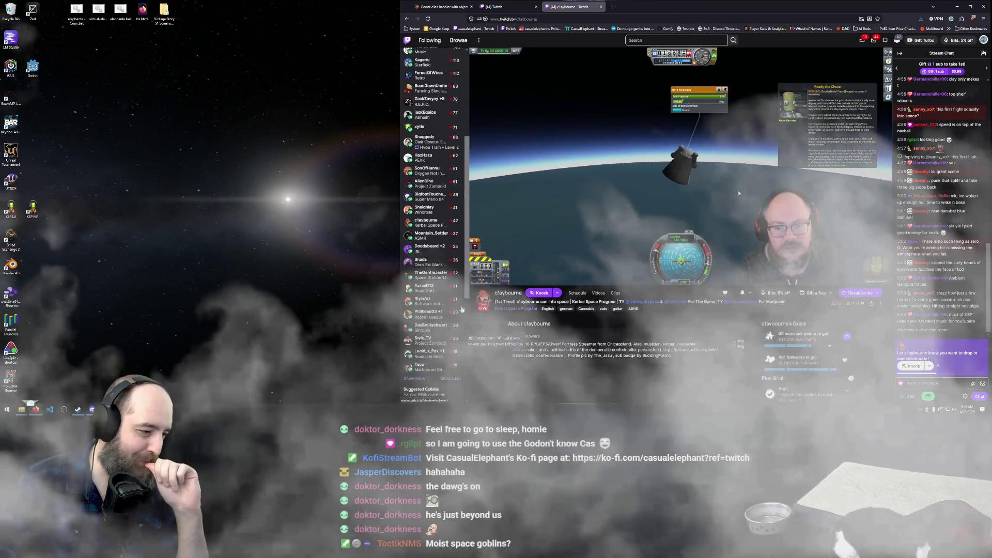
pyautogui.scroll(-2, 439, 302)
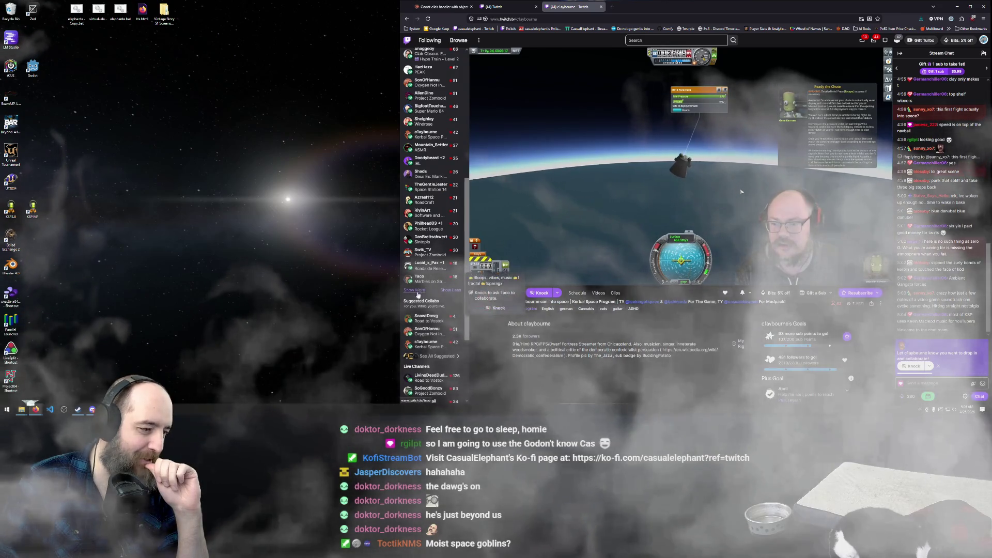
pyautogui.click(415, 290)
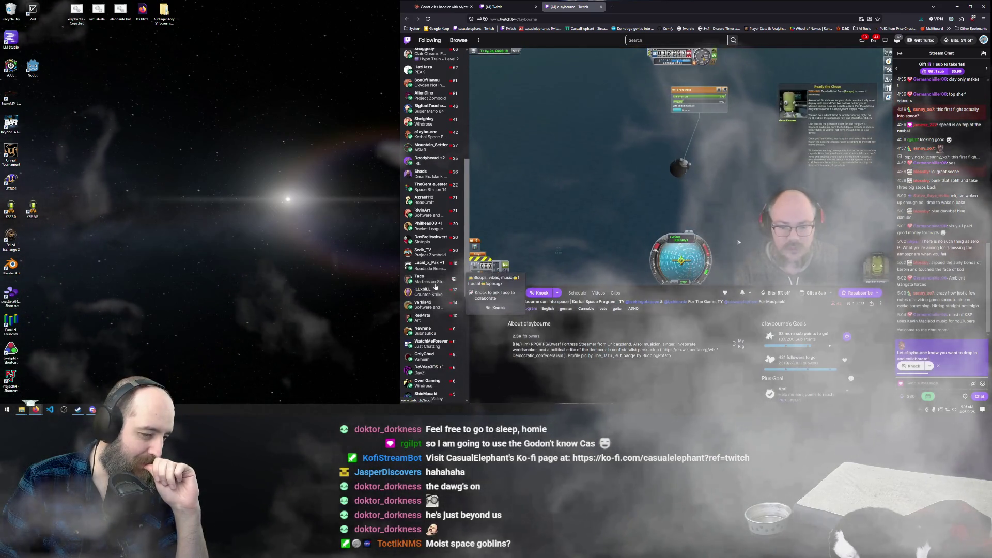
pyautogui.scroll(-3, 429, 283)
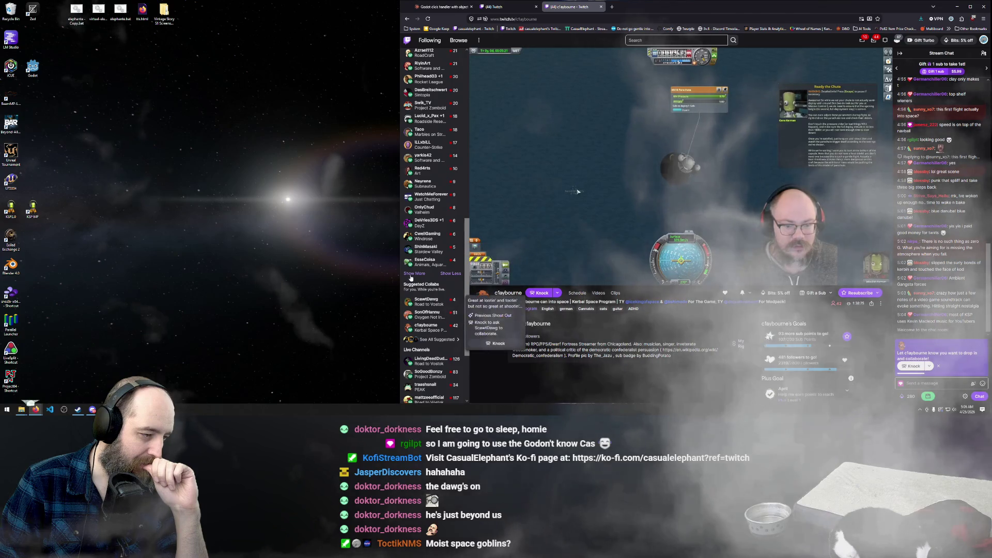
pyautogui.click(415, 274)
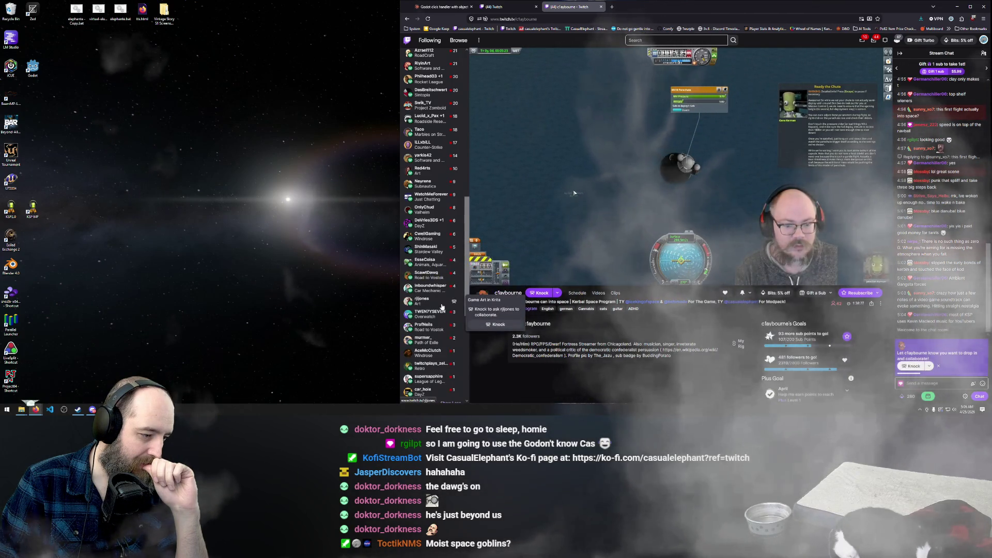
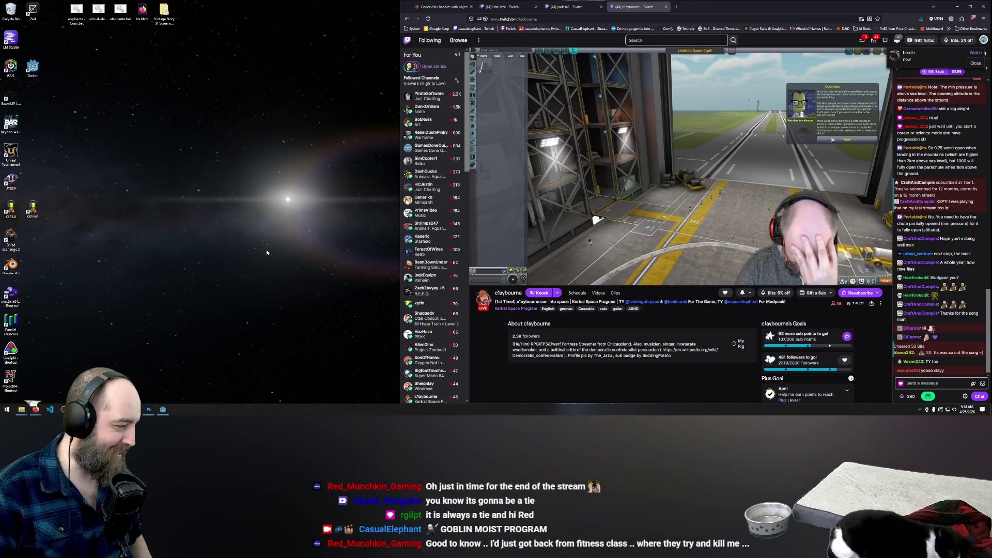
# Step: Quit the older Godot project holding the bonbon scene and open the game project from the project list
pyautogui.click(162, 411)
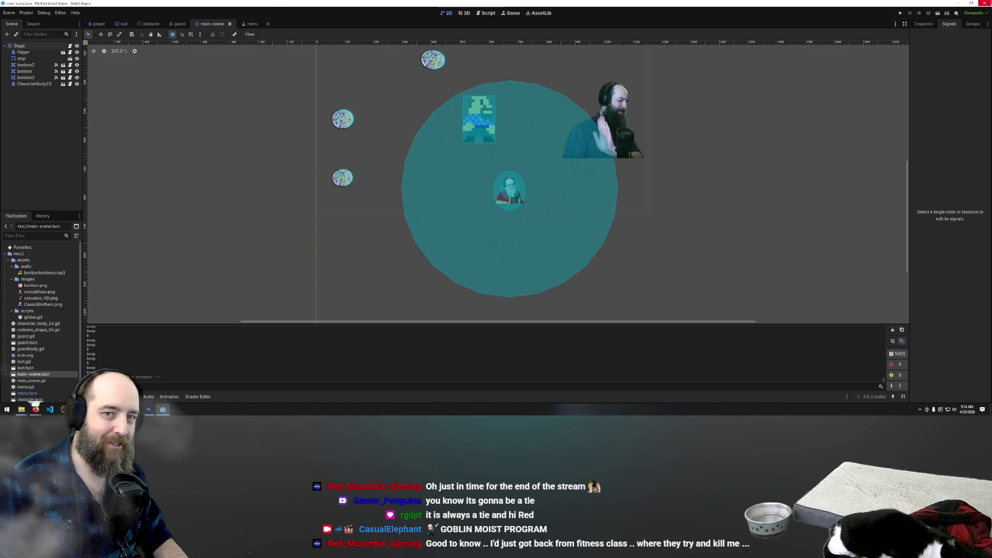
pyautogui.click(984, 3)
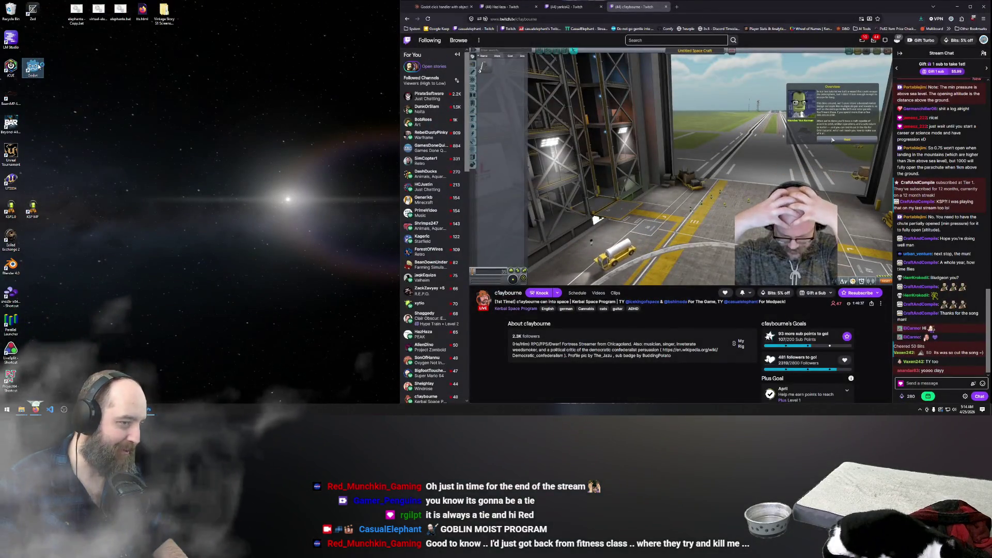
pyautogui.doubleClick(411, 148)
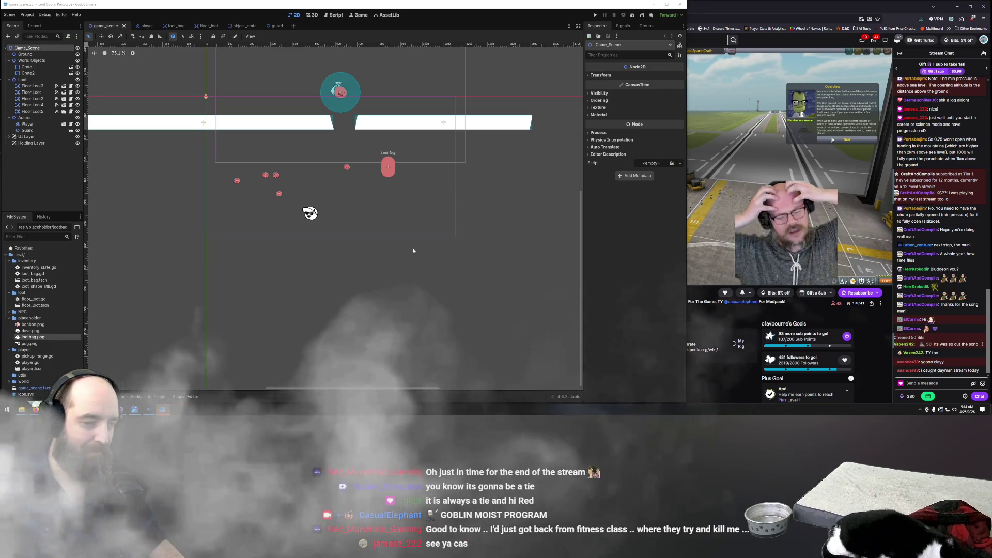
# Step: Scroll the 2D view over the Loot Goblin Prototype scene's platforms, loot bag, player and guard
pyautogui.scroll(-1, 457, 246)
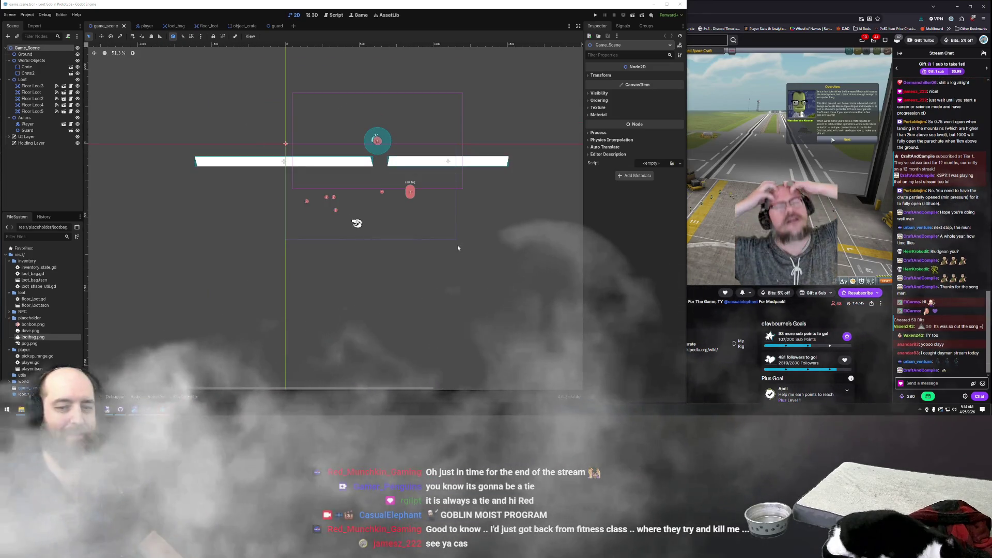